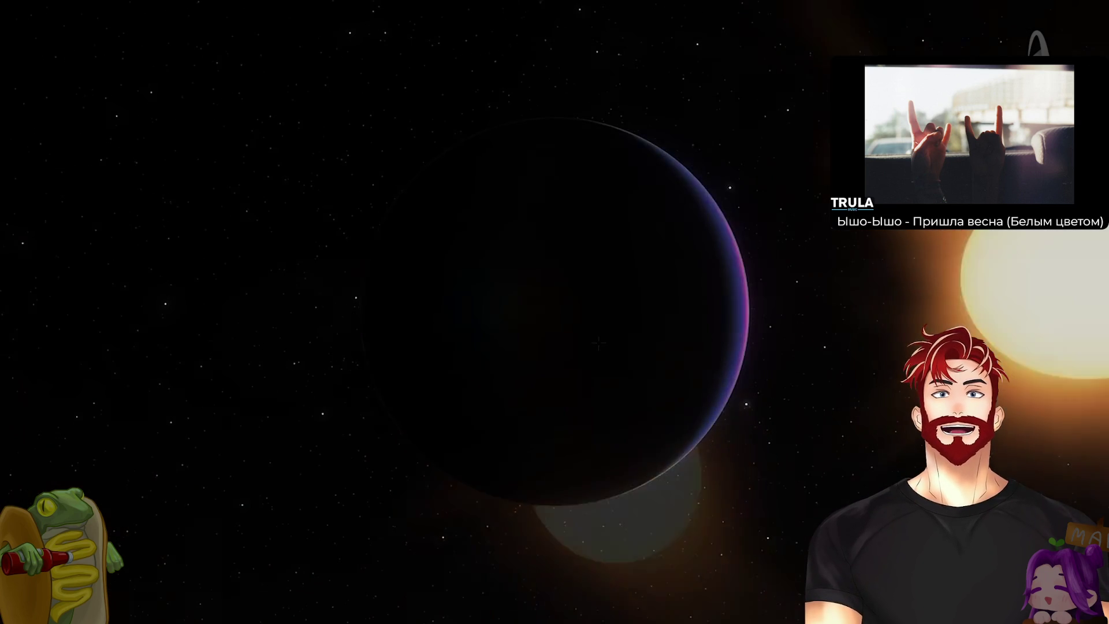
# Exit the documentary's fullscreen and open LinkedIn from the HR tab group
pyautogui.doubleClick(810, 299)
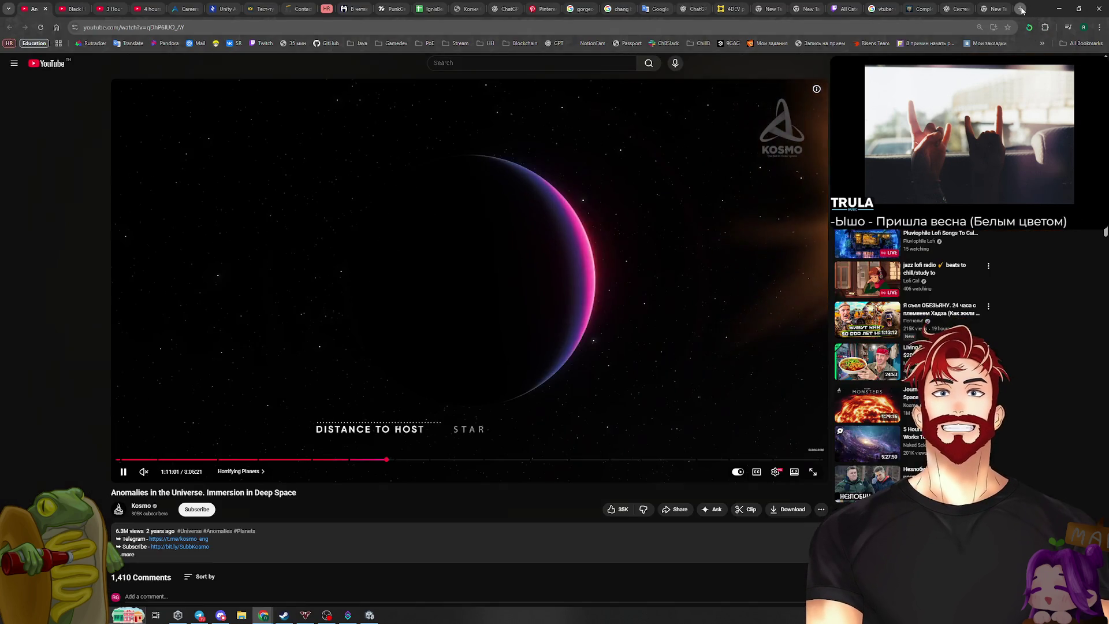
pyautogui.click(1021, 9)
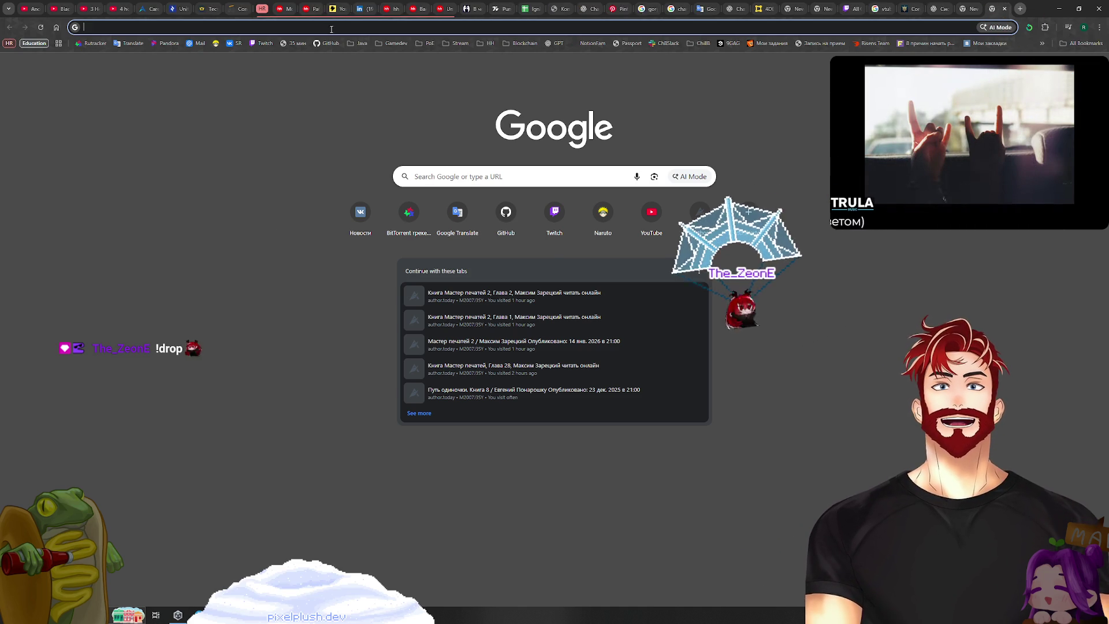
pyautogui.click(317, 9)
pyautogui.click(355, 12)
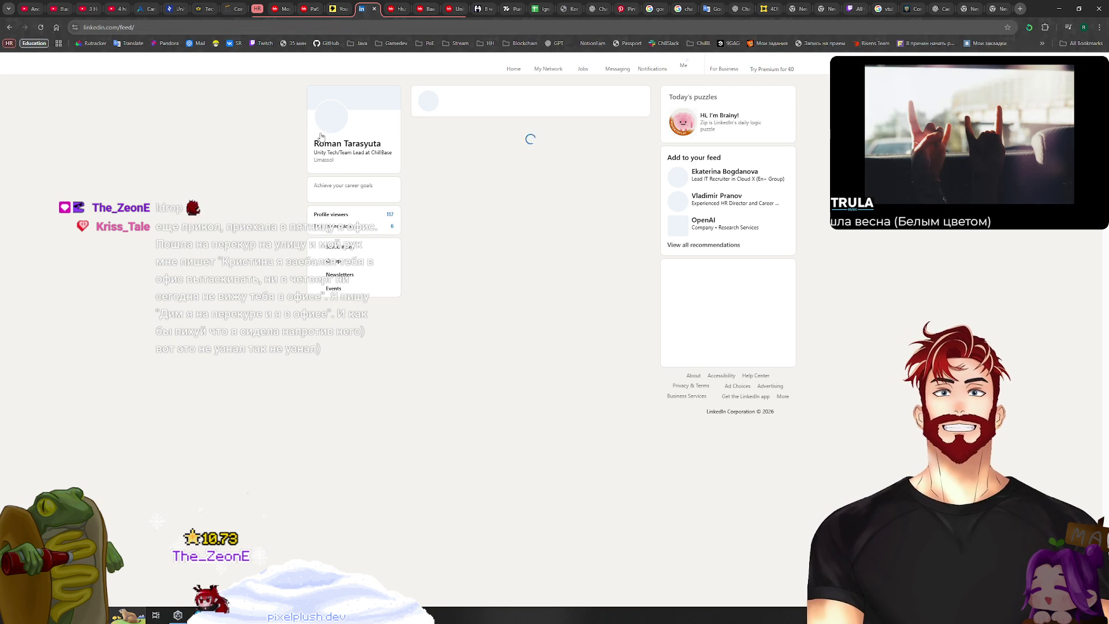
# Reload the LinkedIn feed, load a pasted page address, then open a new Google tab and return to Unity
pyautogui.hotkey('ctrl', 'l')
pyautogui.press('Return')
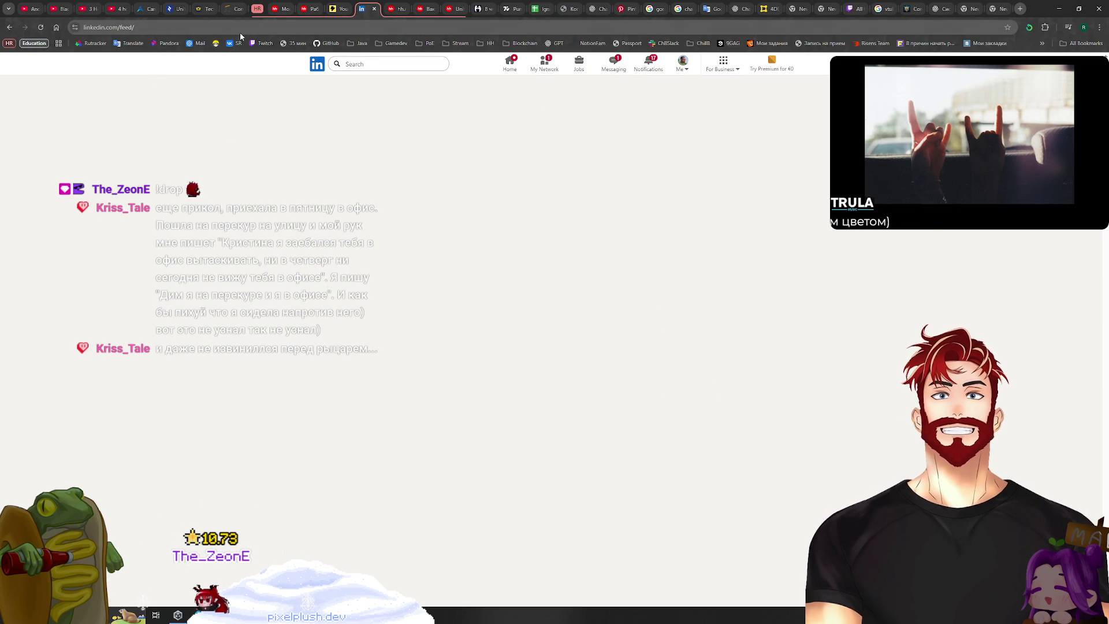
pyautogui.click(218, 24)
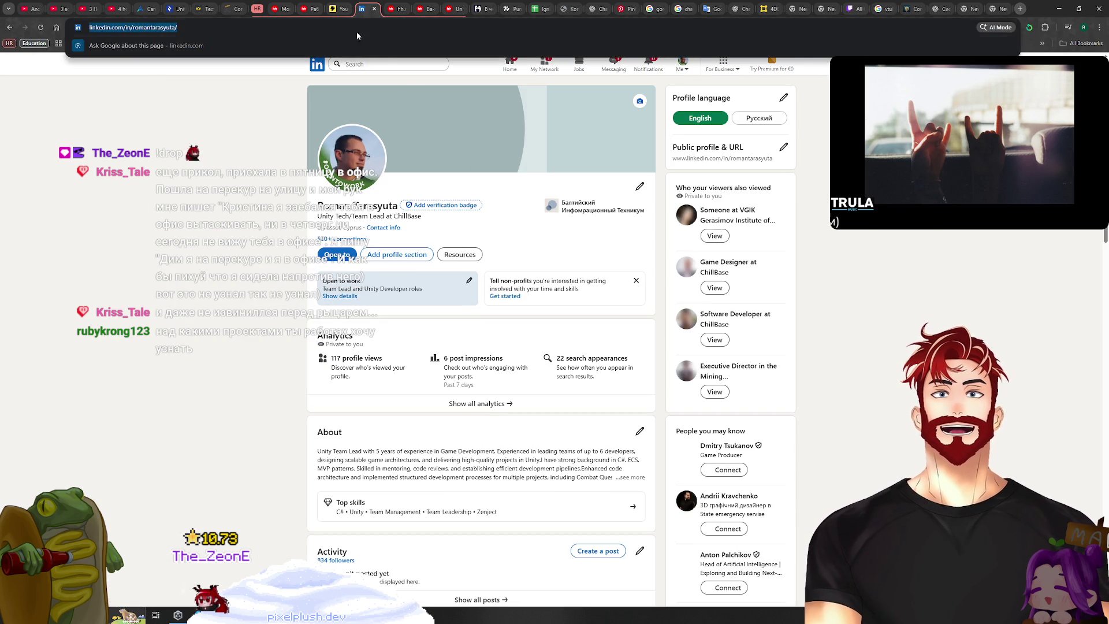
pyautogui.hotkey('ctrl', 'v')
pyautogui.press('Return')
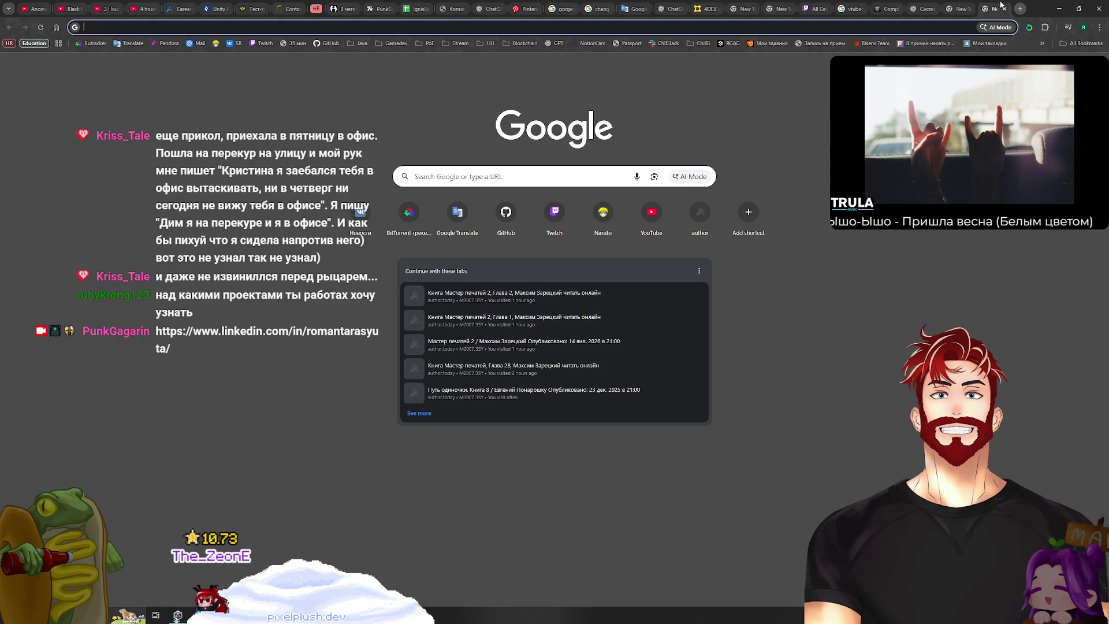
pyautogui.click(1019, 8)
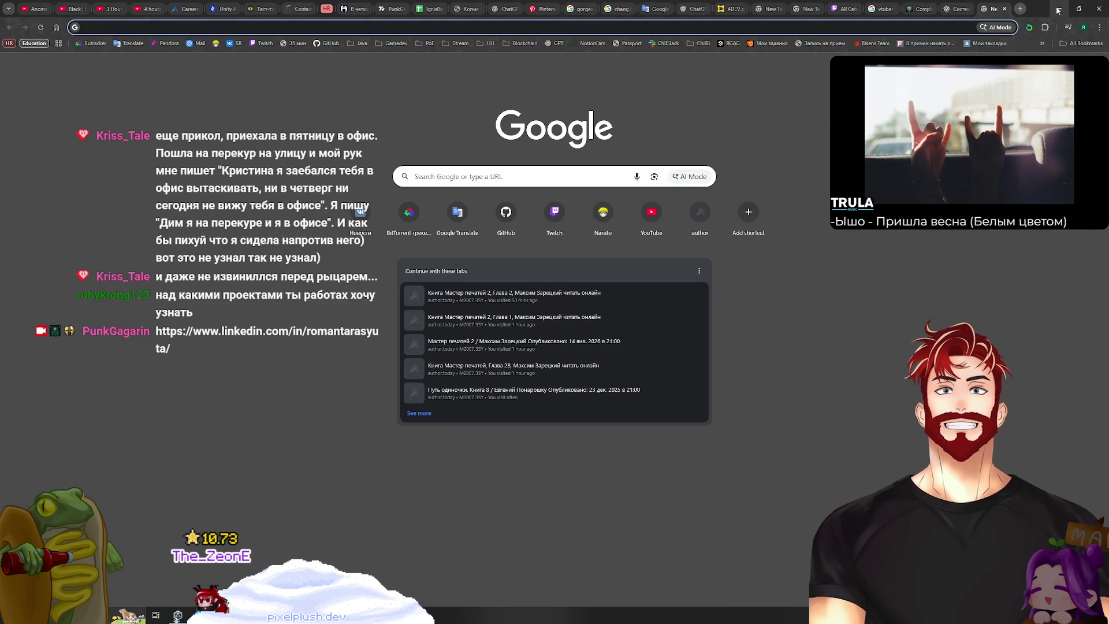
pyautogui.hotkey('alt', 'Tab')
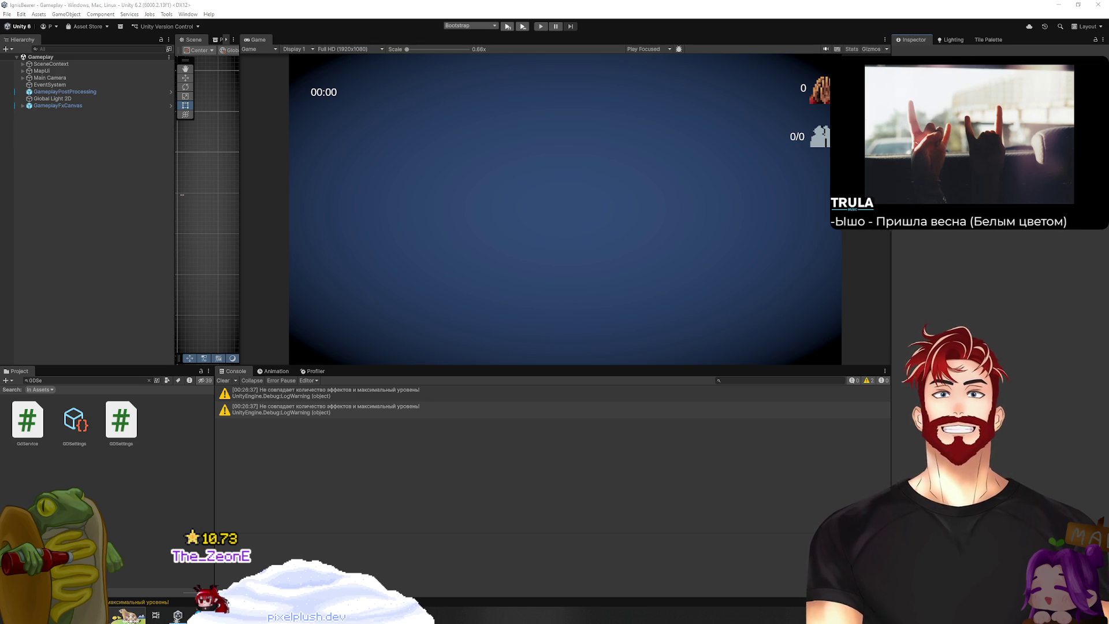
# Clear the Console's two warnings and drag its divider down to enlarge the Game view
pyautogui.click(223, 380)
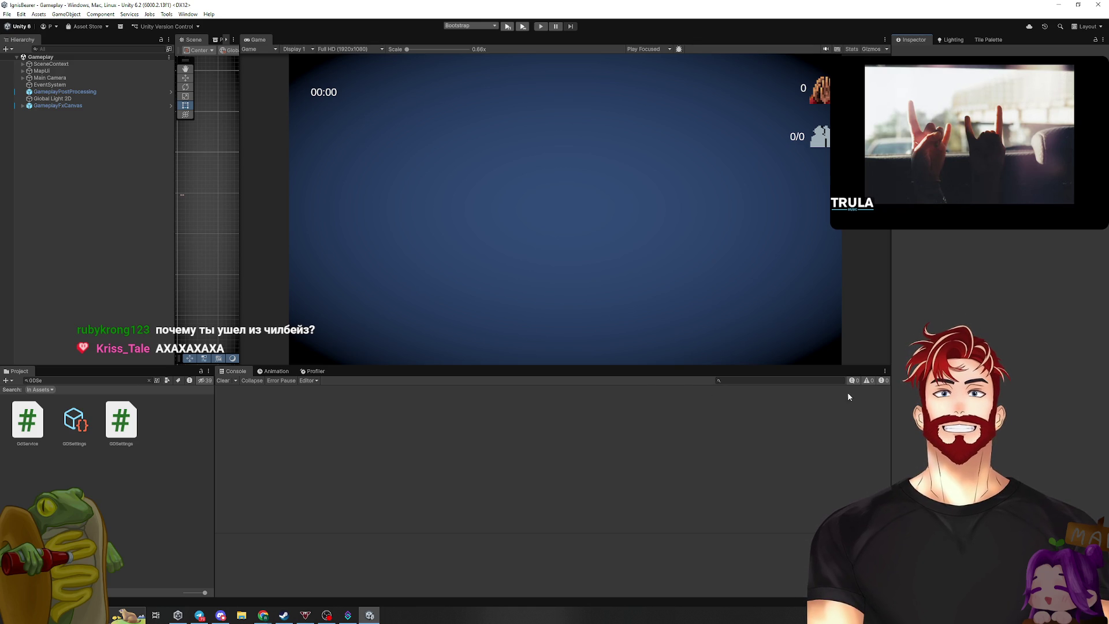
pyautogui.moveTo(639, 366); pyautogui.dragTo(639, 412)
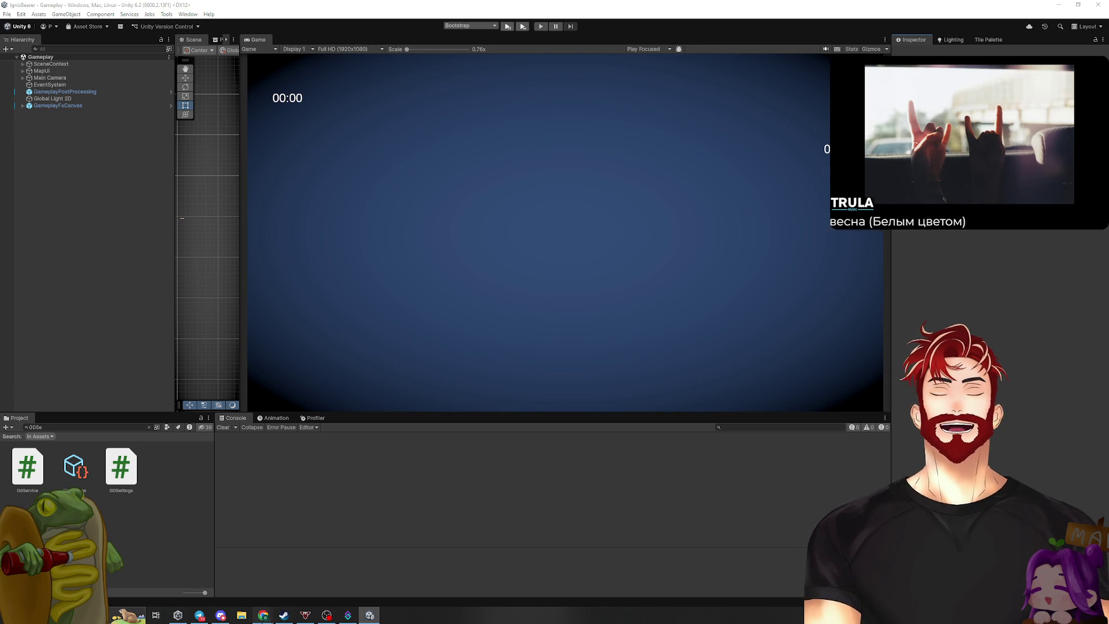
# Maximize the Miro browser window and zoom into the Dev frame's To do, In progress and Done columns
pyautogui.moveTo(262, 616)
pyautogui.click(263, 583)
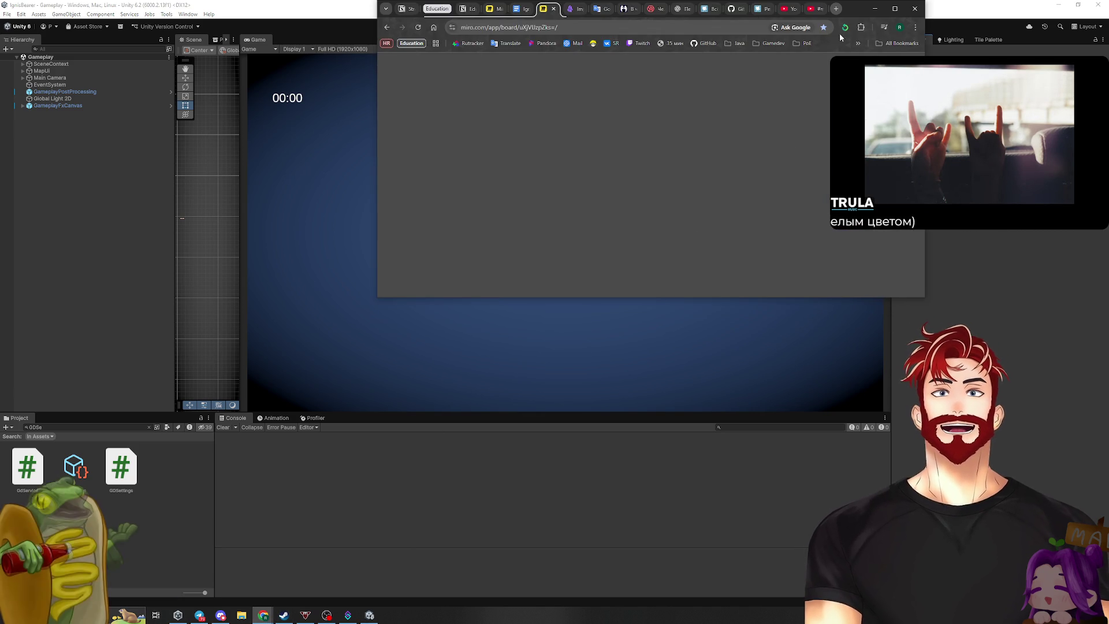
pyautogui.click(895, 9)
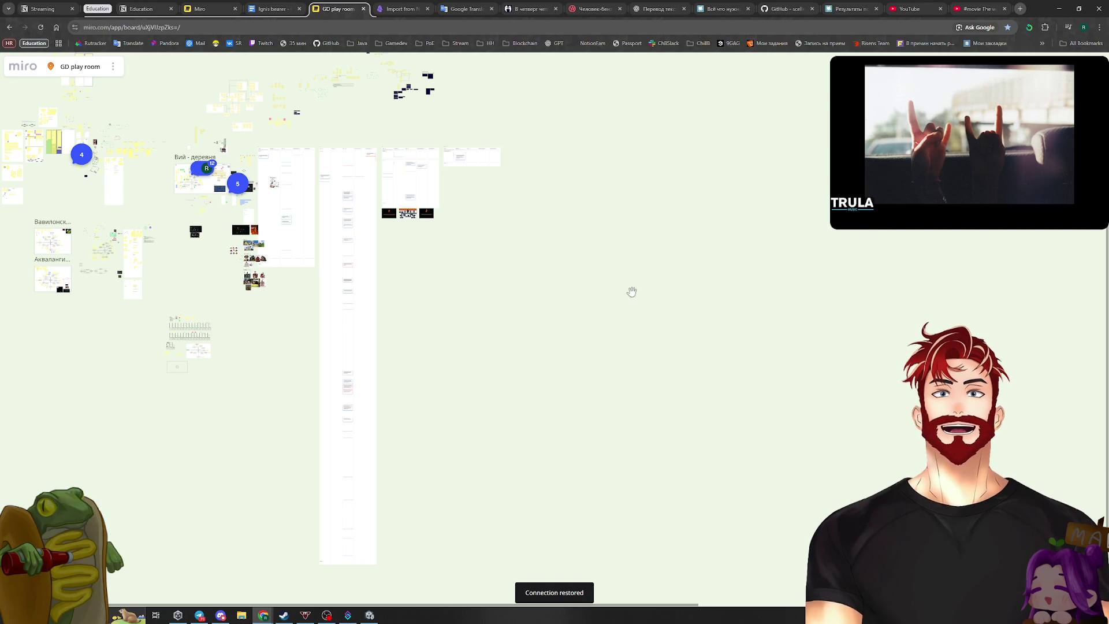
pyautogui.scroll(5, 565, 291)
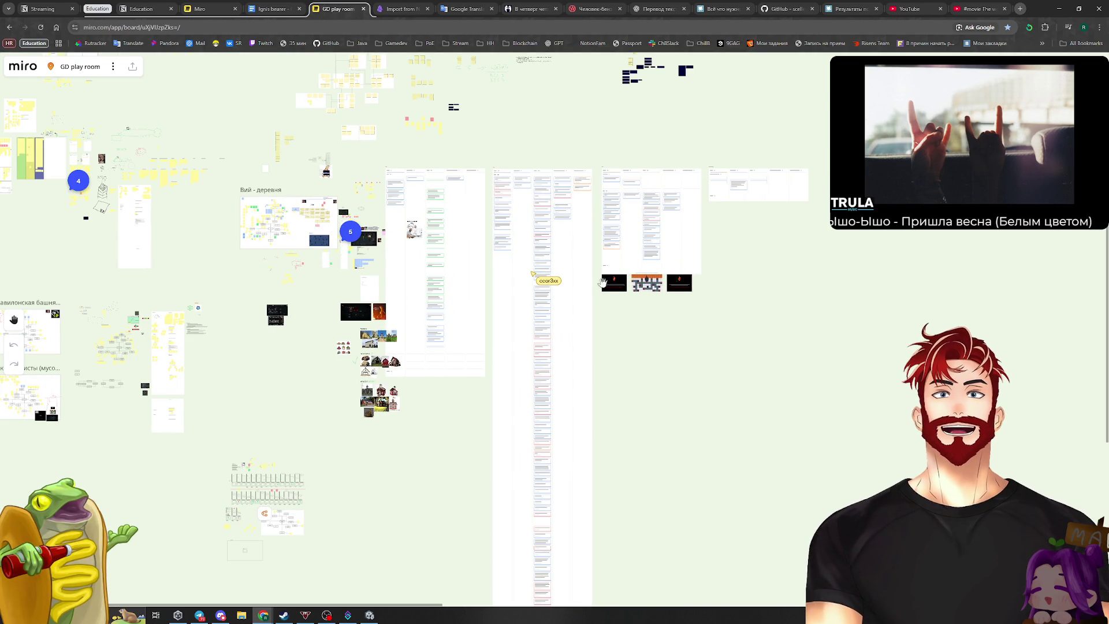
pyautogui.scroll(8, 515, 248)
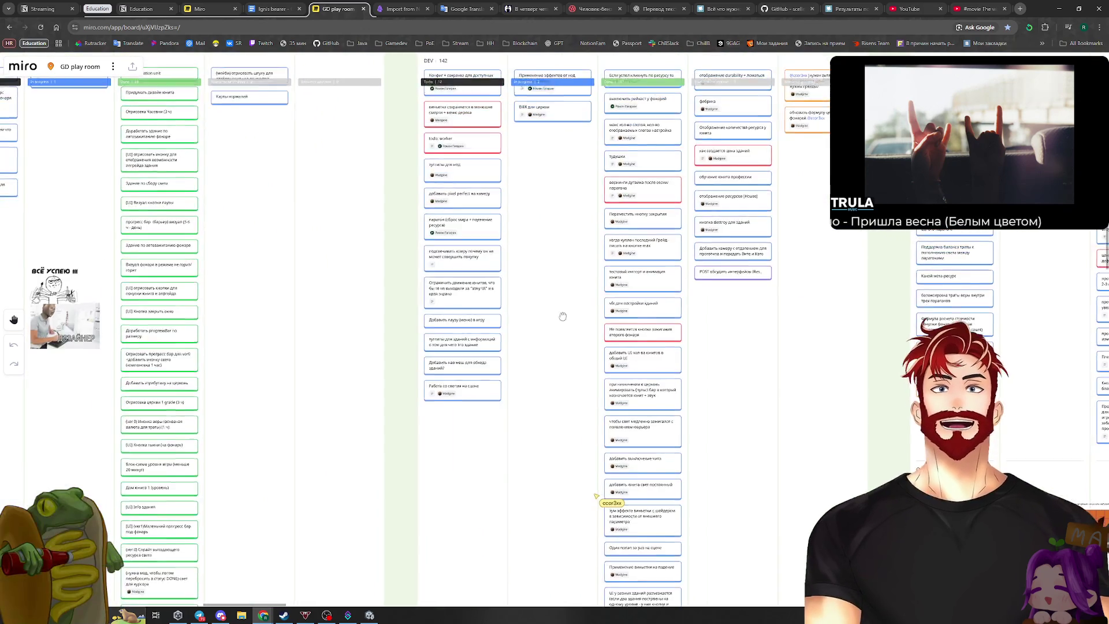
pyautogui.scroll(6, 559, 280)
pyautogui.scroll(-3, 566, 221)
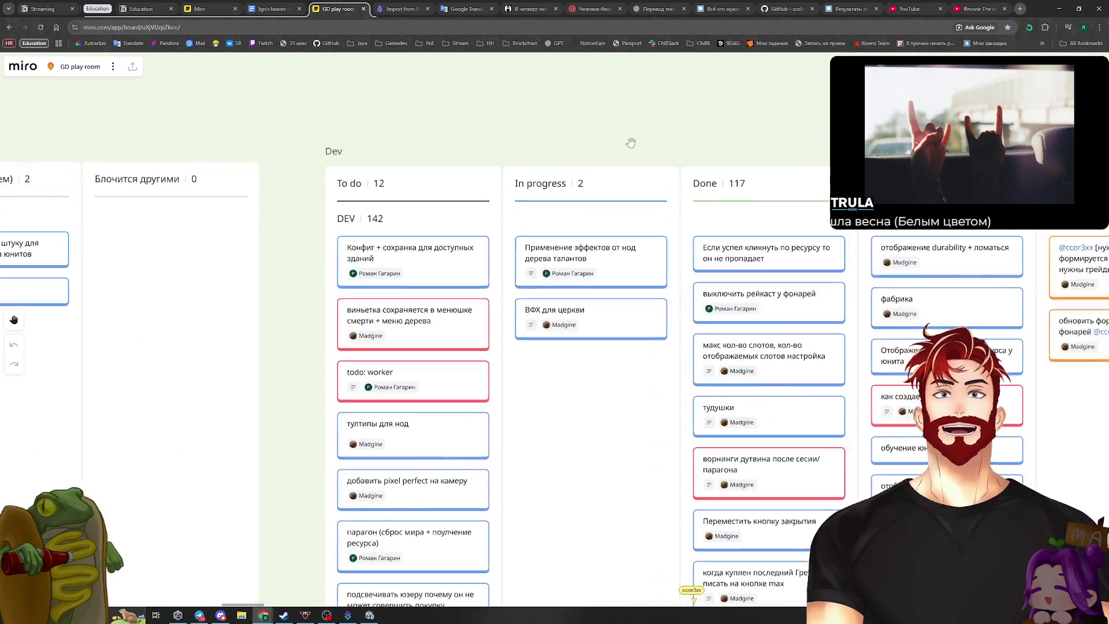
pyautogui.scroll(-2, 321, 263)
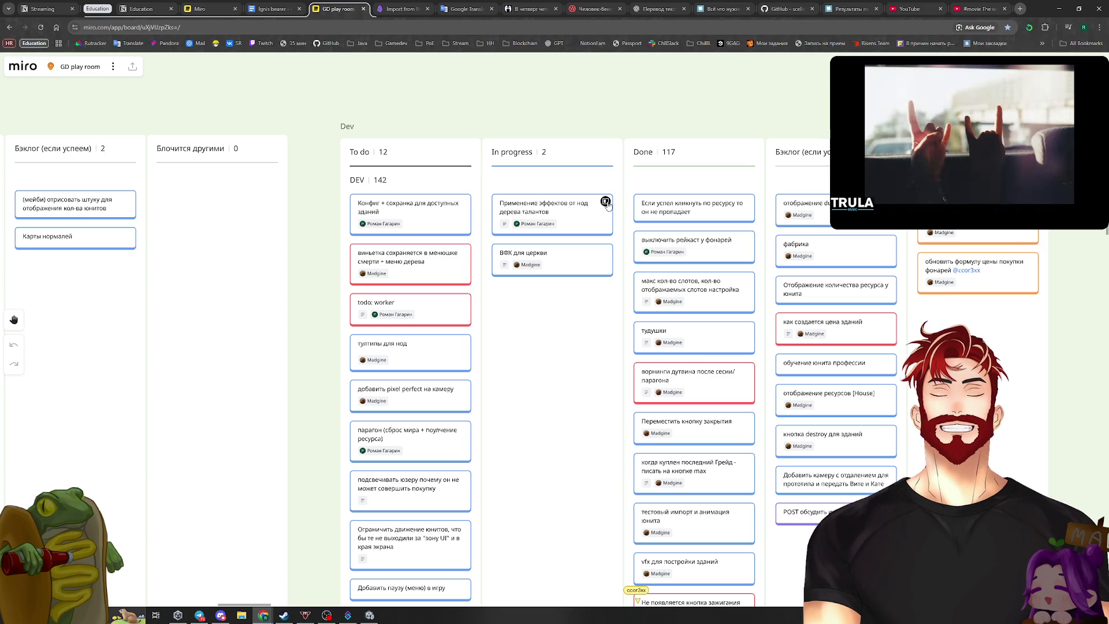
# View the details of the in-progress talent-tree node effects card, then return to Unity
pyautogui.click(605, 202)
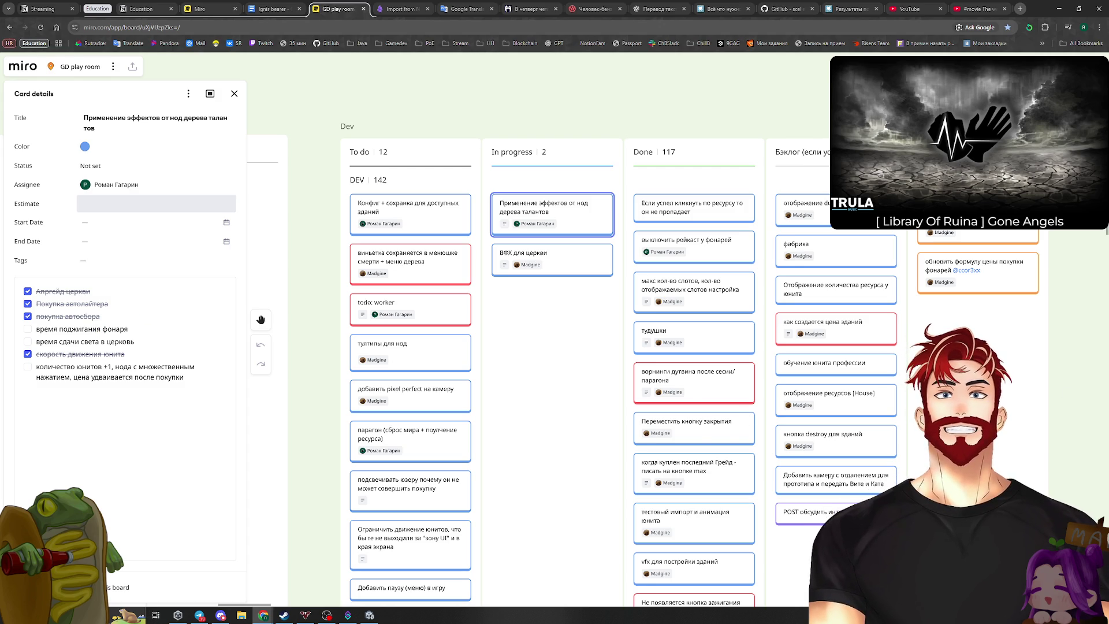
pyautogui.hotkey('alt', 'Tab')
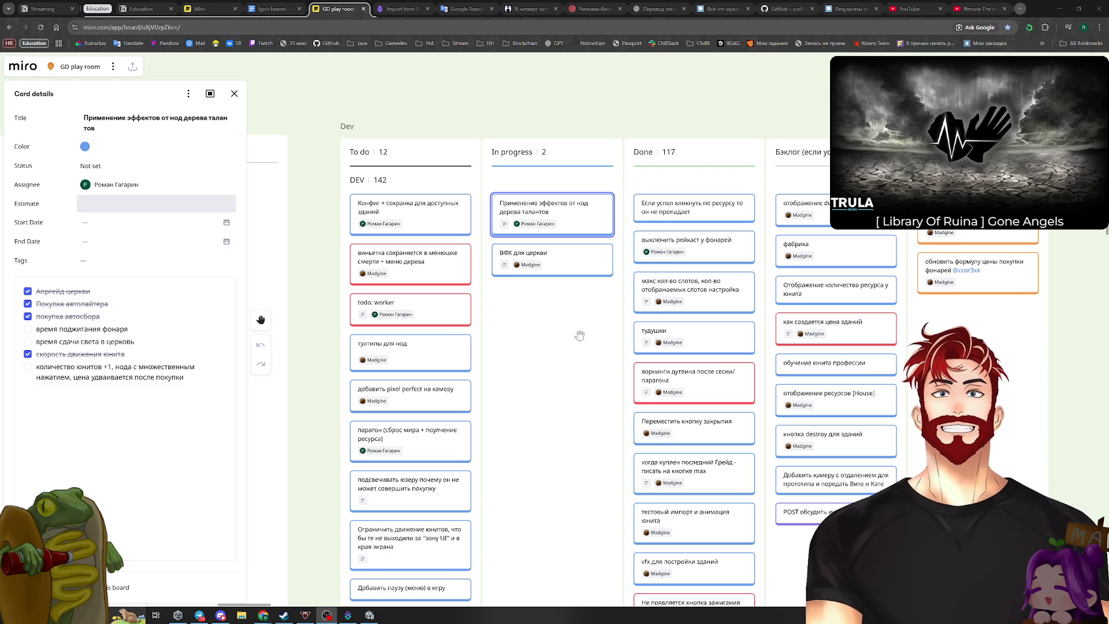
pyautogui.scroll(2, 591, 334)
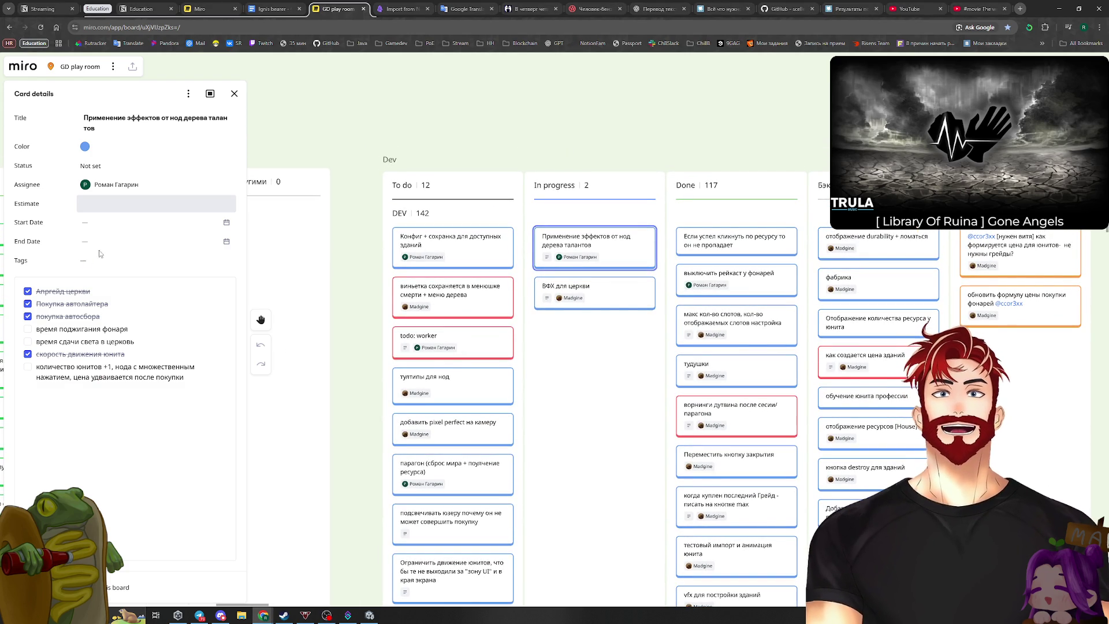
pyautogui.click(371, 618)
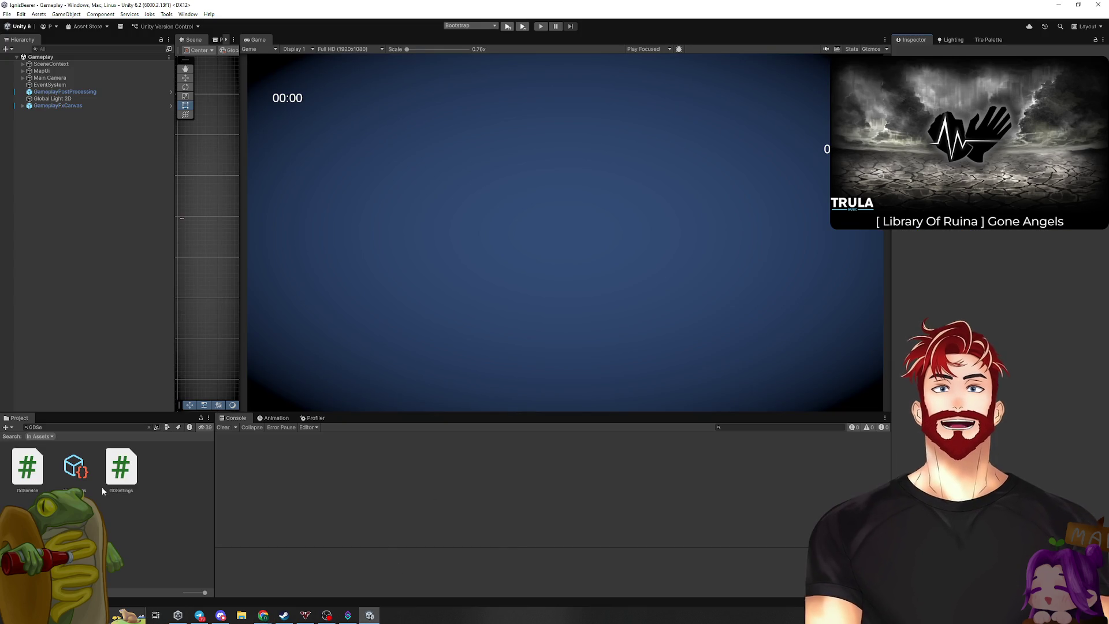
pyautogui.click(1059, 5)
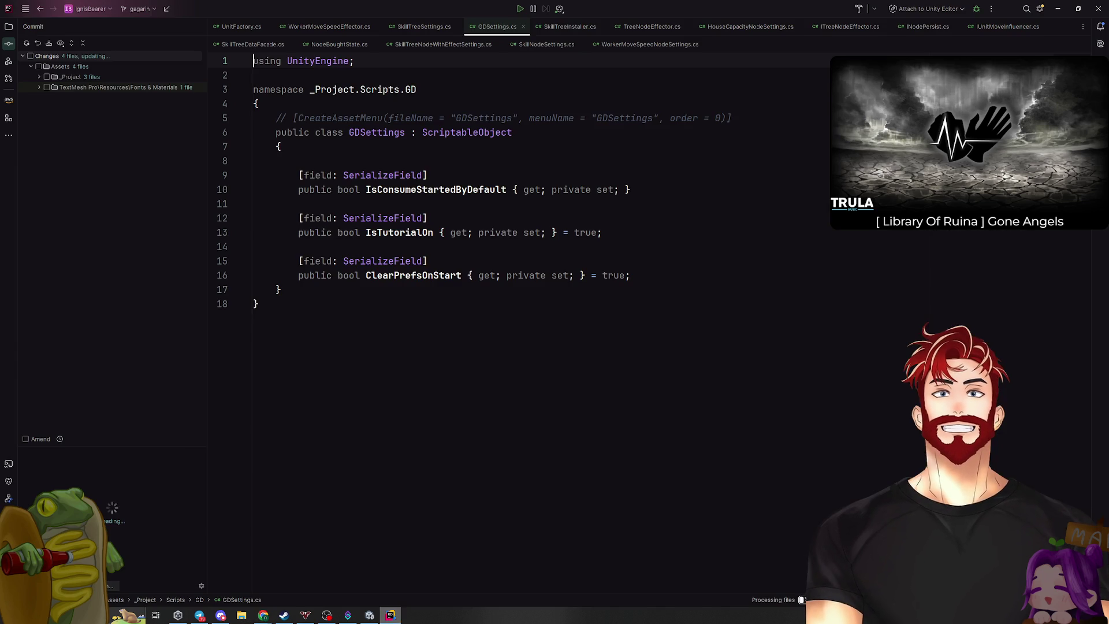
pyautogui.click(390, 616)
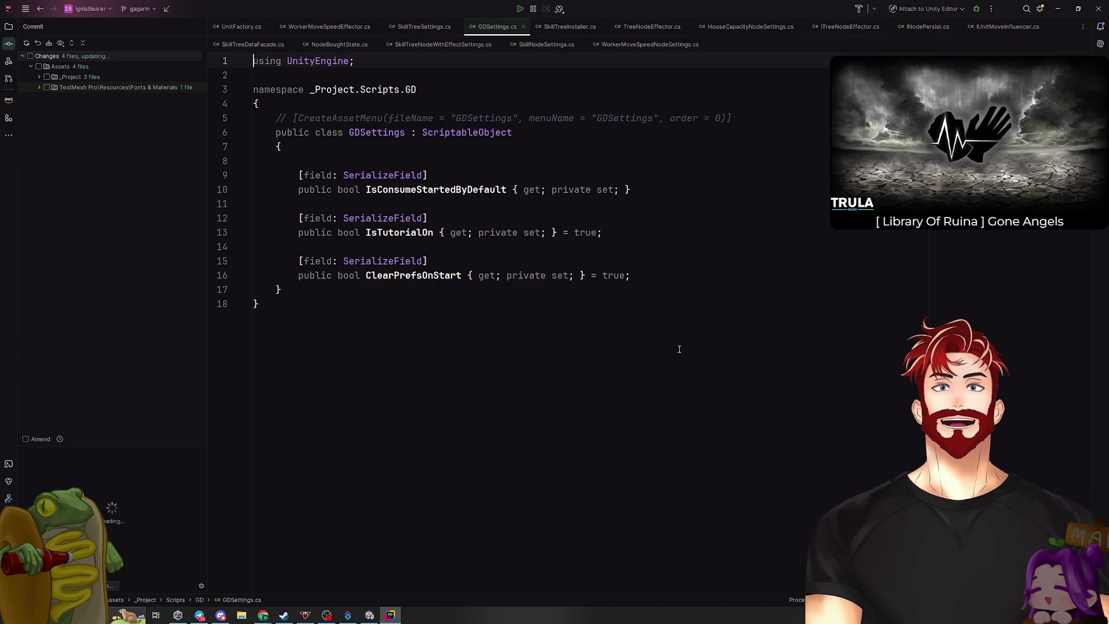
pyautogui.click(1058, 9)
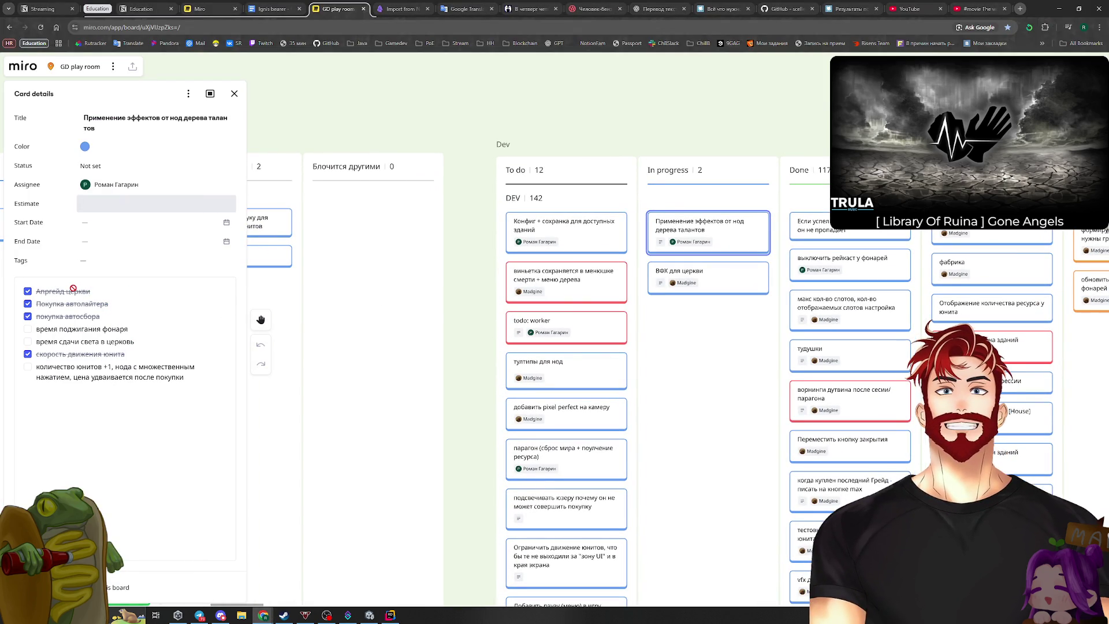
pyautogui.moveTo(472, 233); pyautogui.dragTo(493, 271)
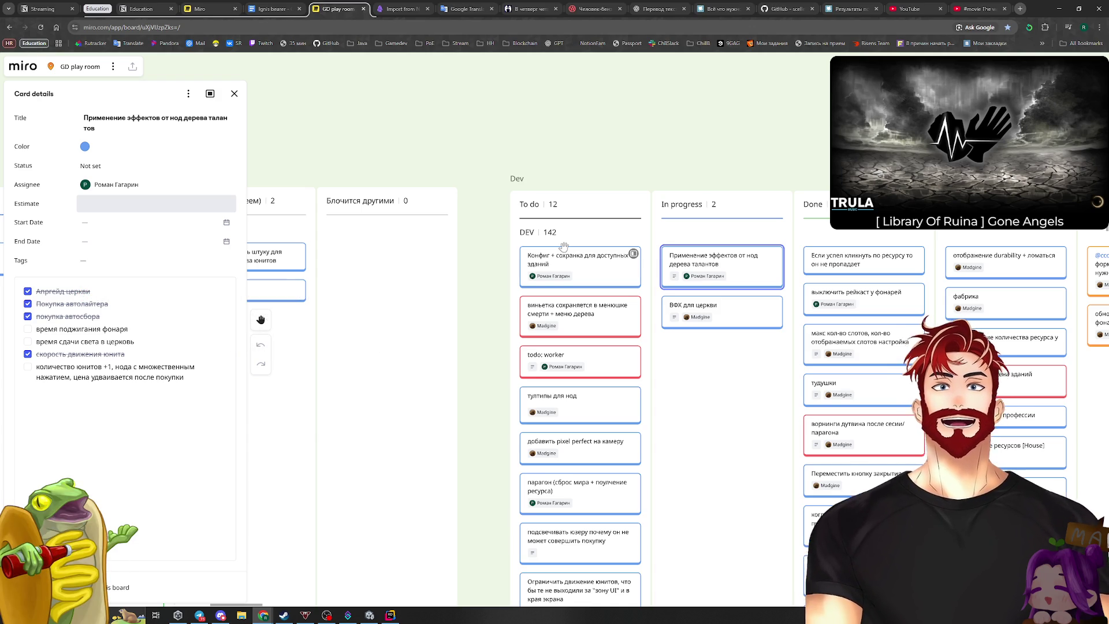
# Pan the Dev board across the Done and backlog columns, then return to the GDSettings code
pyautogui.moveTo(465, 298); pyautogui.dragTo(749, 328)
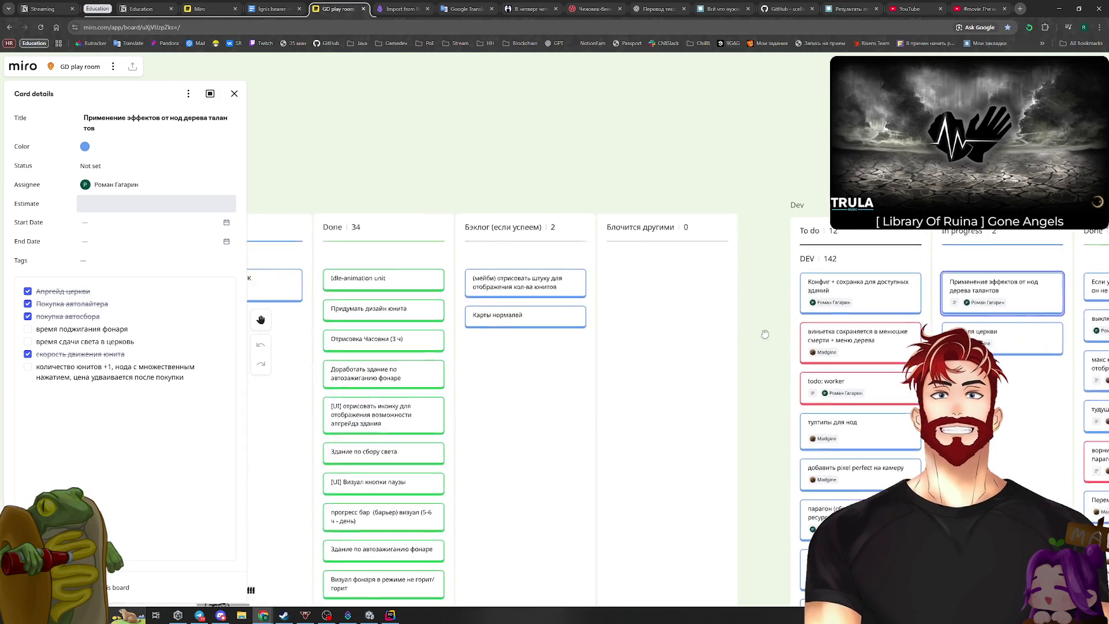
pyautogui.hscroll(10, 749, 328)
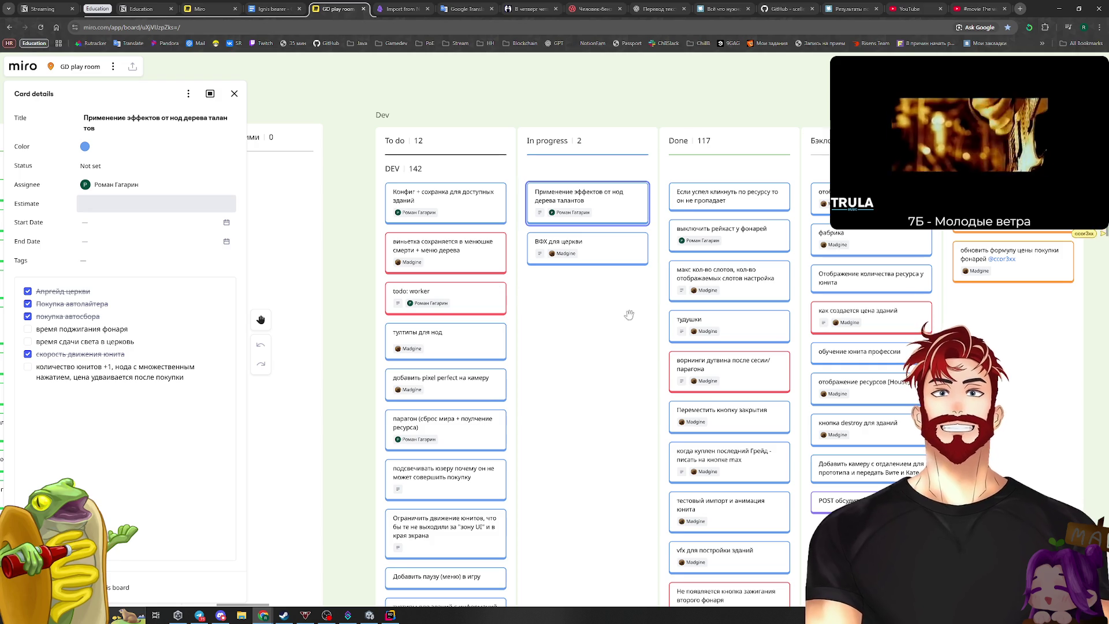
pyautogui.hscroll(2, 589, 310)
pyautogui.scroll(1, 589, 310)
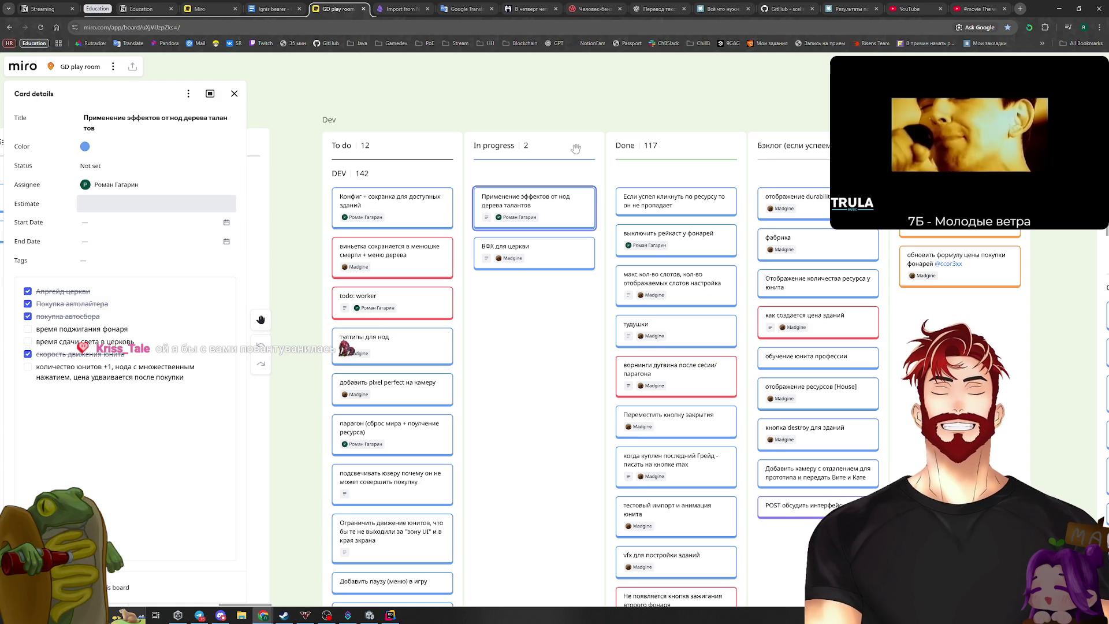
pyautogui.scroll(2, 610, 225)
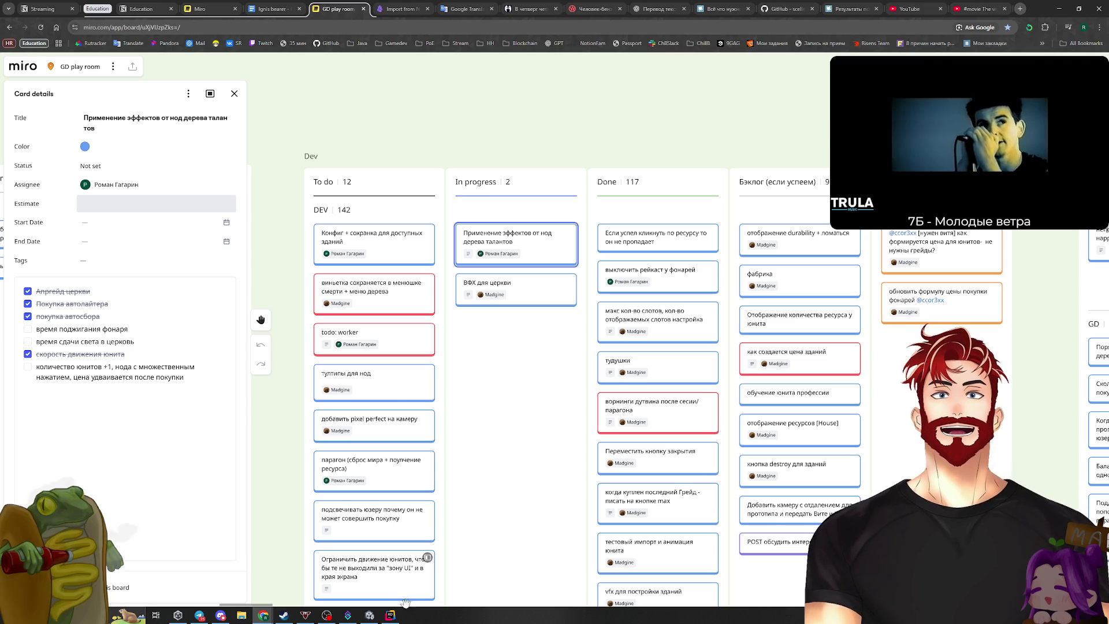
pyautogui.click(390, 614)
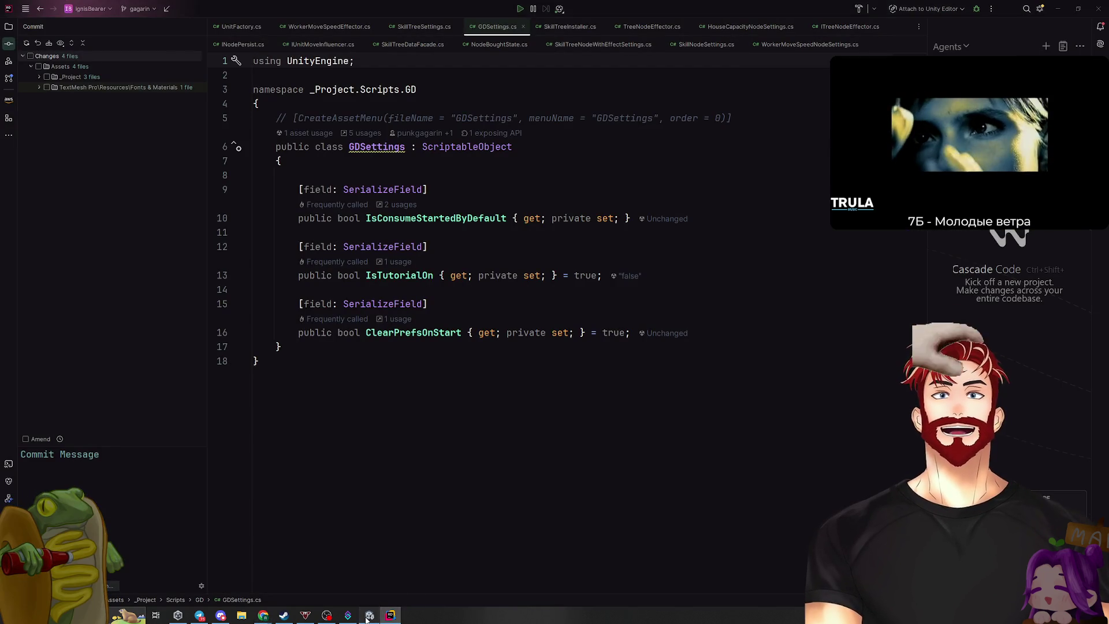
# Play the game from its main menu into the Gameplay scene with the 00:00 timer, then bring up Windows search
pyautogui.click(370, 615)
pyautogui.click(550, 532)
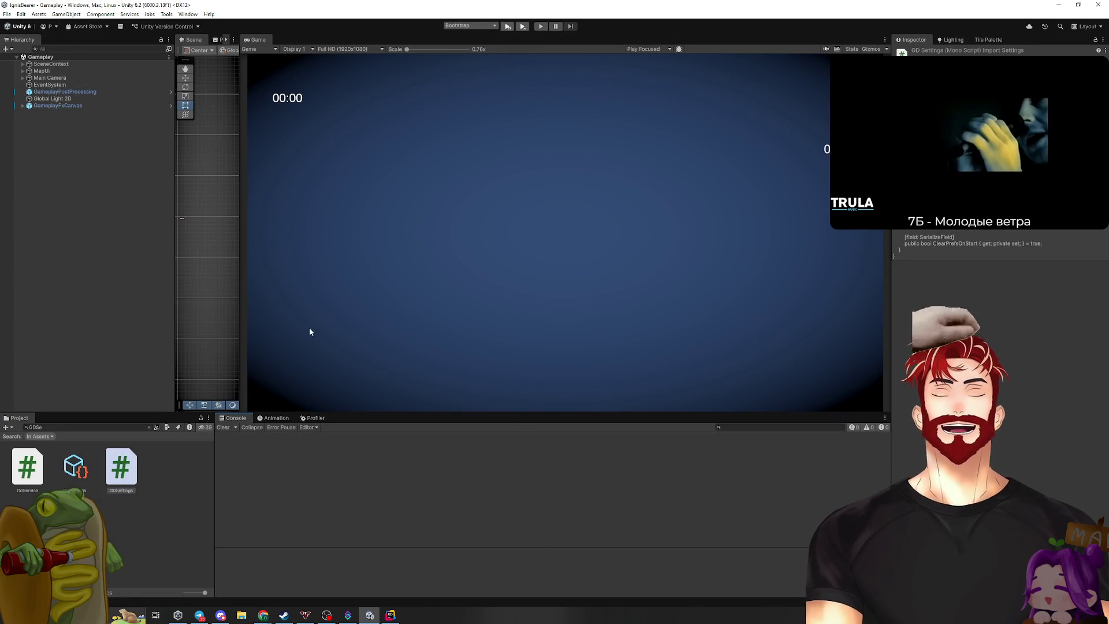
pyautogui.click(506, 27)
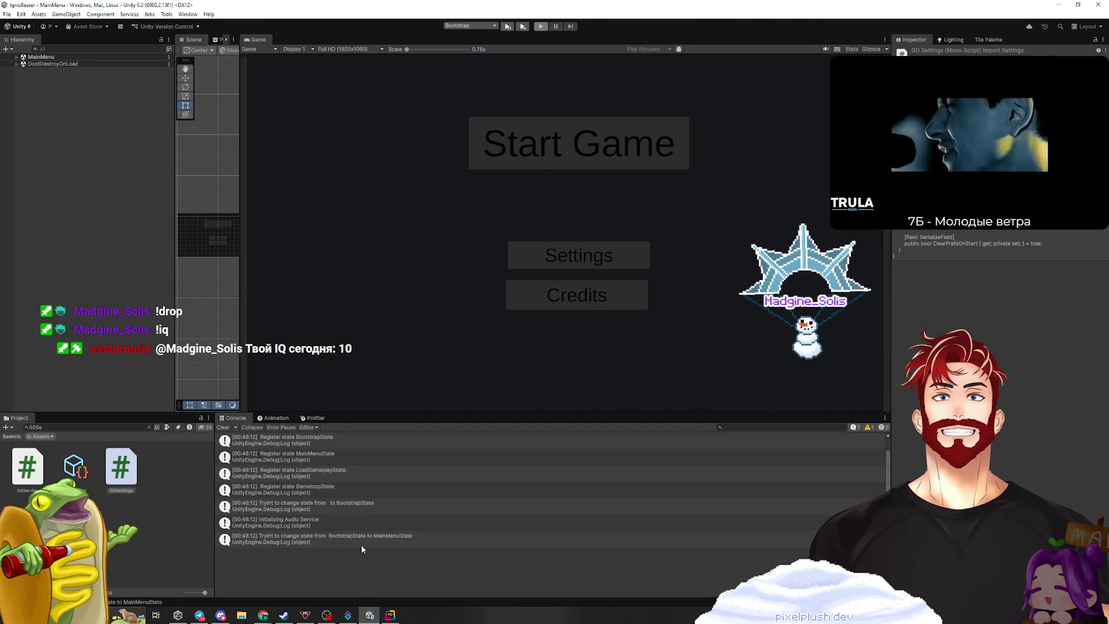
pyautogui.click(579, 144)
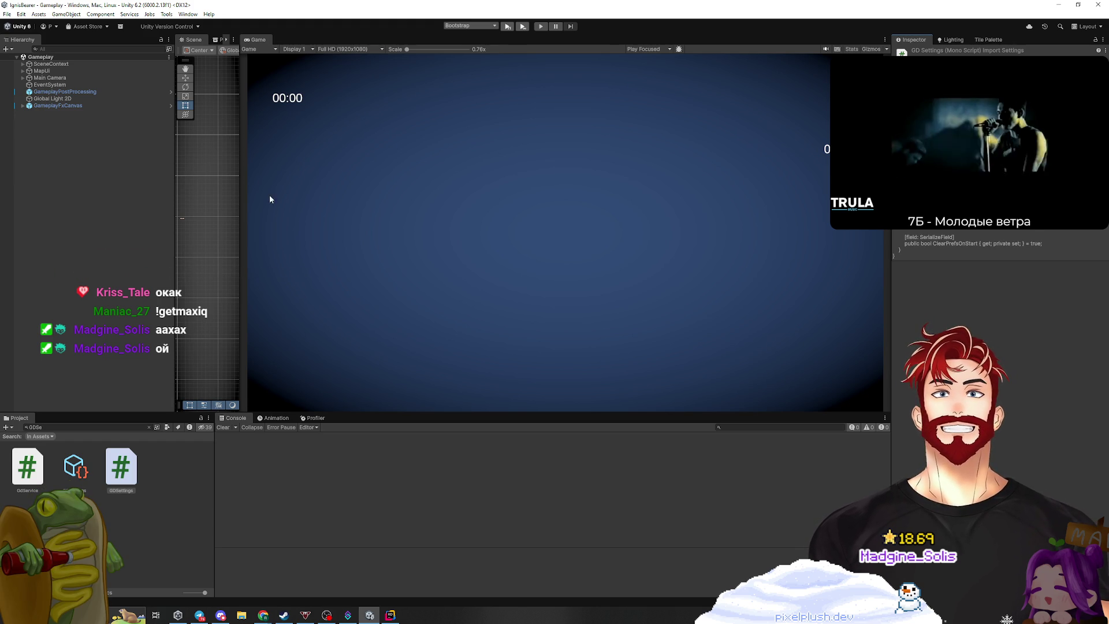
pyautogui.click(72, 217)
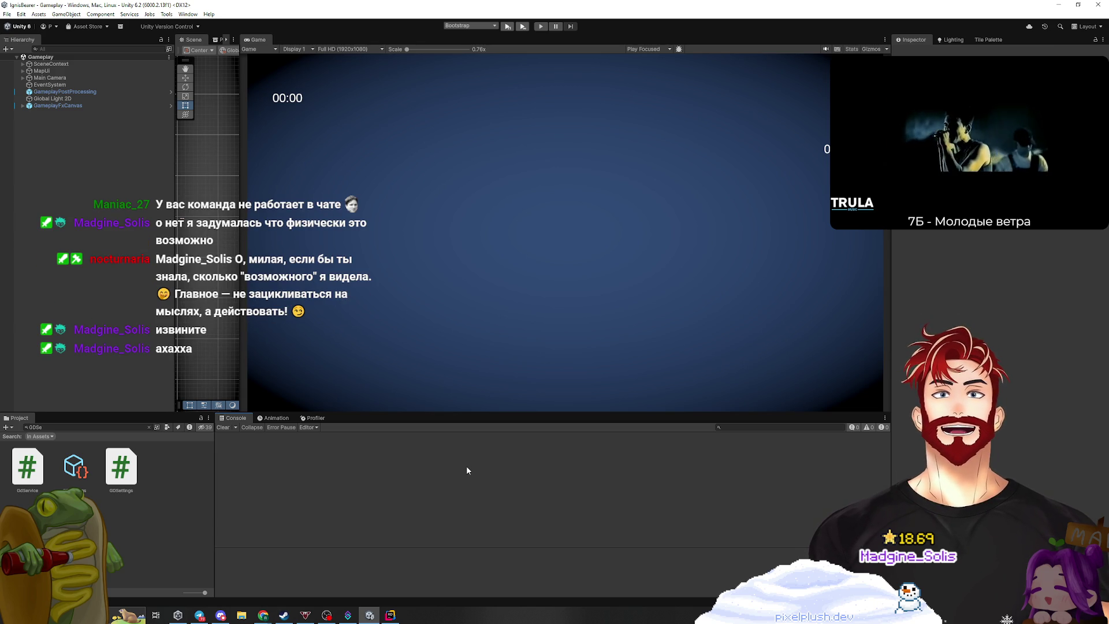
pyautogui.press('super')
# Launch Paint via 'pa' and draw a rising line with the Pencil, undoing an extra peak
pyautogui.write('pa')
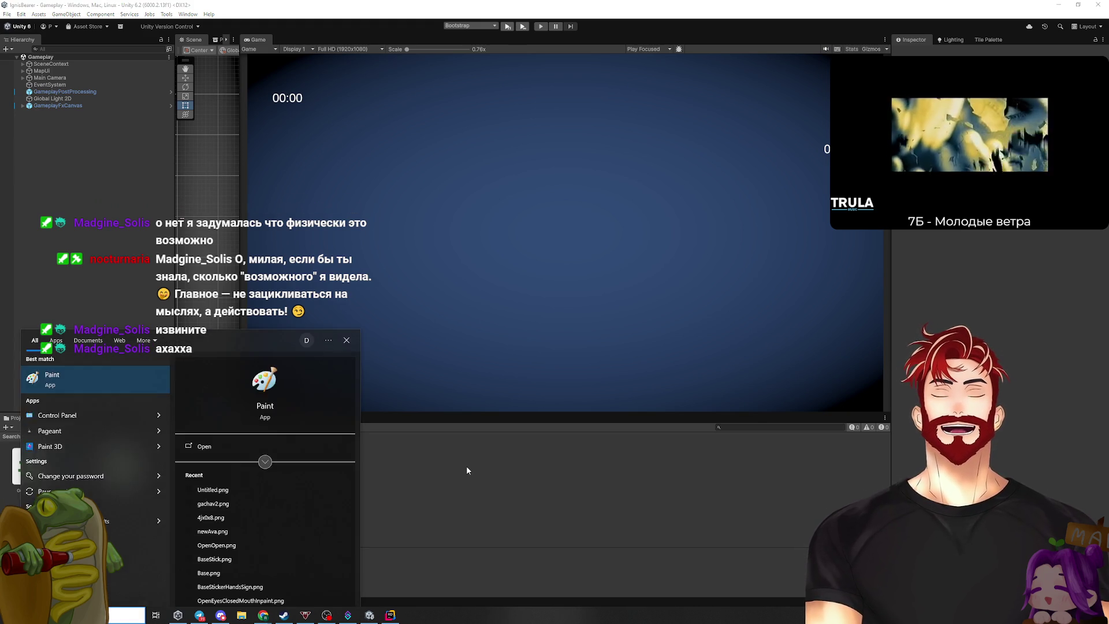
pyautogui.press('Return')
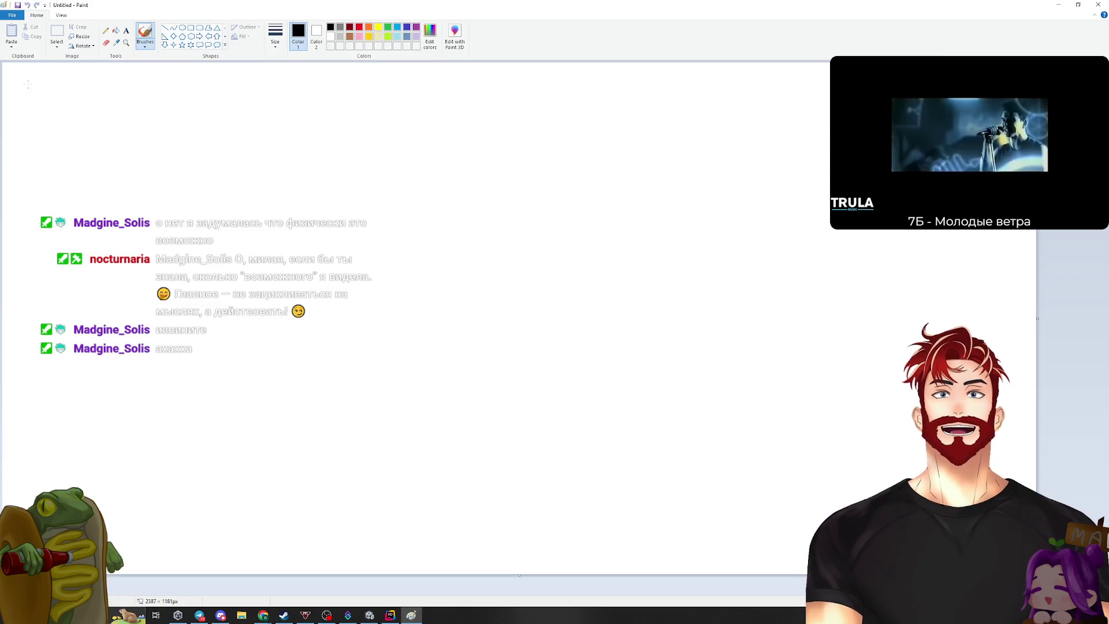
pyautogui.click(106, 30)
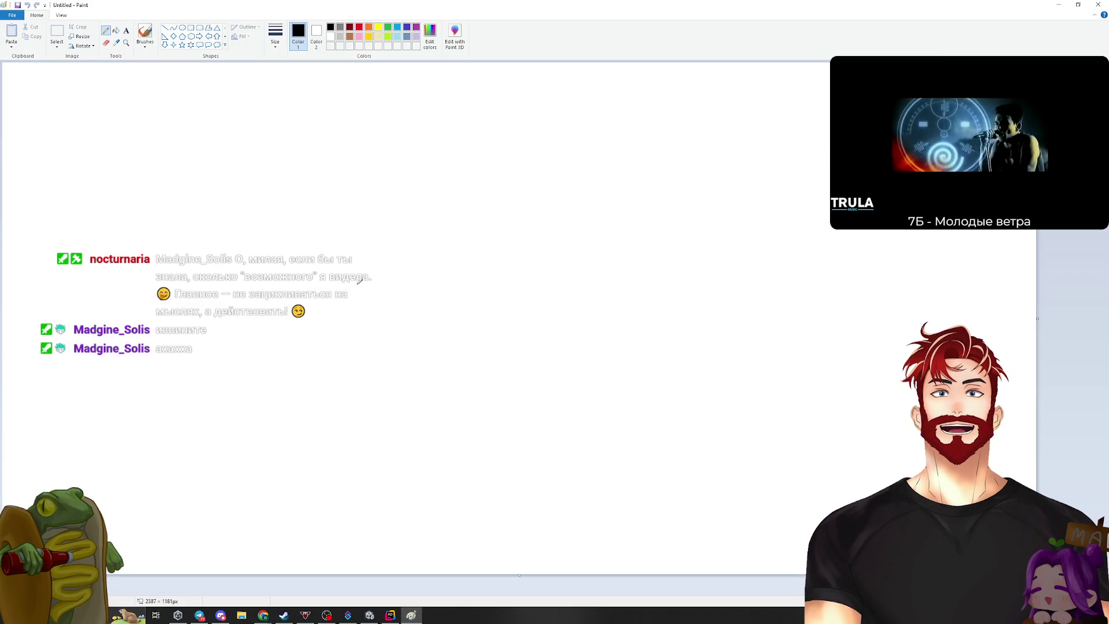
pyautogui.moveTo(282, 357)
pyautogui.mouseDown()
pyautogui.moveTo(426, 318)
pyautogui.moveTo(442, 255)
pyautogui.moveTo(479, 309)
pyautogui.moveTo(541, 203)
pyautogui.moveTo(614, 338)
pyautogui.mouseUp()
pyautogui.moveTo(421, 280); pyautogui.dragTo(466, 250)
pyautogui.hotkey('ctrl', 'z')
# Hand-write 100 and another label, then try spike strokes, undoing the mistakes
pyautogui.moveTo(190, 356); pyautogui.dragTo(185, 380)
pyautogui.moveTo(208, 358)
pyautogui.mouseDown()
pyautogui.moveTo(216, 378)
pyautogui.moveTo(214, 359)
pyautogui.mouseUp()
pyautogui.moveTo(228, 355); pyautogui.dragTo(232, 370)
pyautogui.moveTo(181, 242); pyautogui.dragTo(176, 271)
pyautogui.moveTo(199, 245)
pyautogui.mouseDown()
pyautogui.moveTo(206, 265)
pyautogui.moveTo(248, 240)
pyautogui.mouseUp()
pyautogui.moveTo(413, 334)
pyautogui.mouseDown()
pyautogui.moveTo(466, 329)
pyautogui.moveTo(487, 354)
pyautogui.mouseUp()
pyautogui.hotkey('ctrl', 'z')
pyautogui.hotkey('ctrl', 'z')
pyautogui.hotkey('ctrl', 'z')
pyautogui.hotkey('ctrl', 'z')
pyautogui.hotkey('ctrl', 'z')
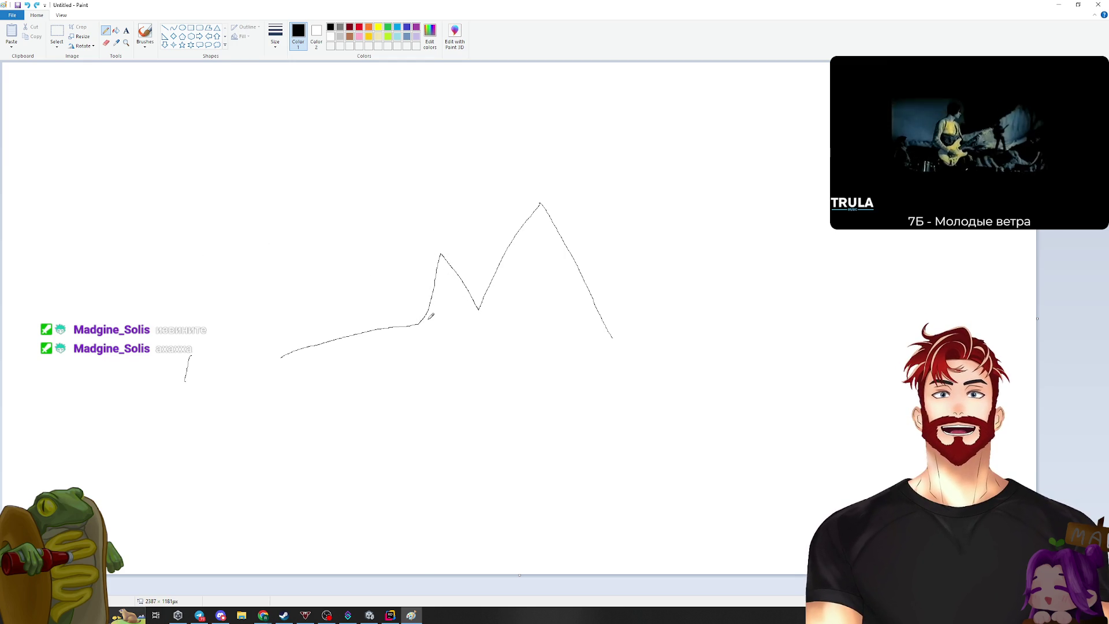
pyautogui.moveTo(409, 367)
pyautogui.mouseDown()
pyautogui.moveTo(501, 72)
pyautogui.moveTo(553, 430)
pyautogui.mouseUp()
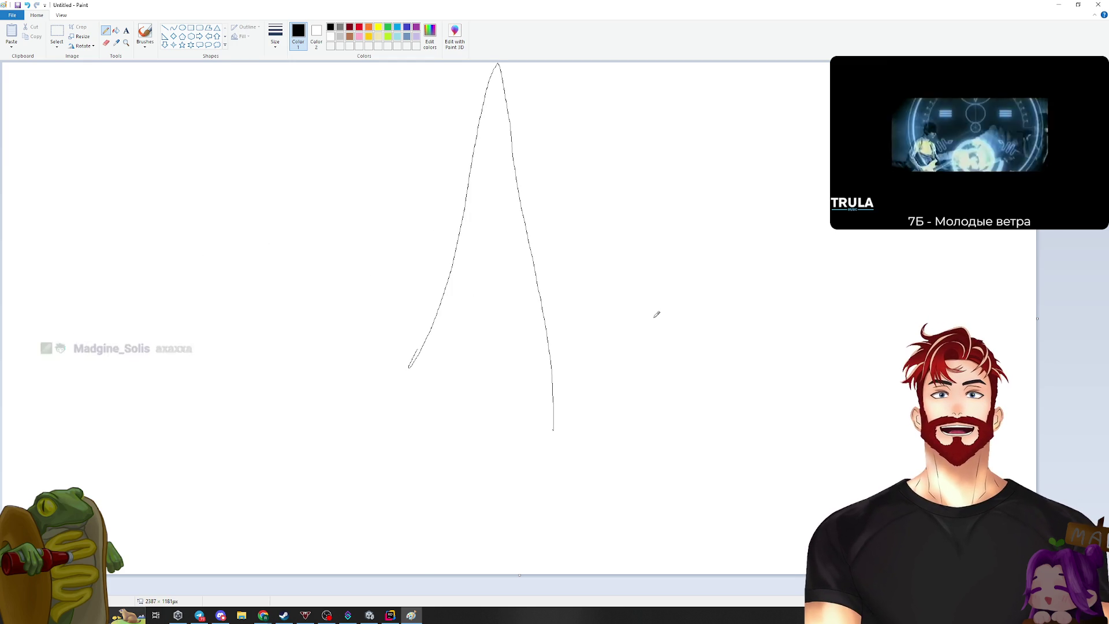
pyautogui.moveTo(193, 409); pyautogui.dragTo(408, 364)
pyautogui.hotkey('ctrl', 'z')
pyautogui.hotkey('ctrl', 'z')
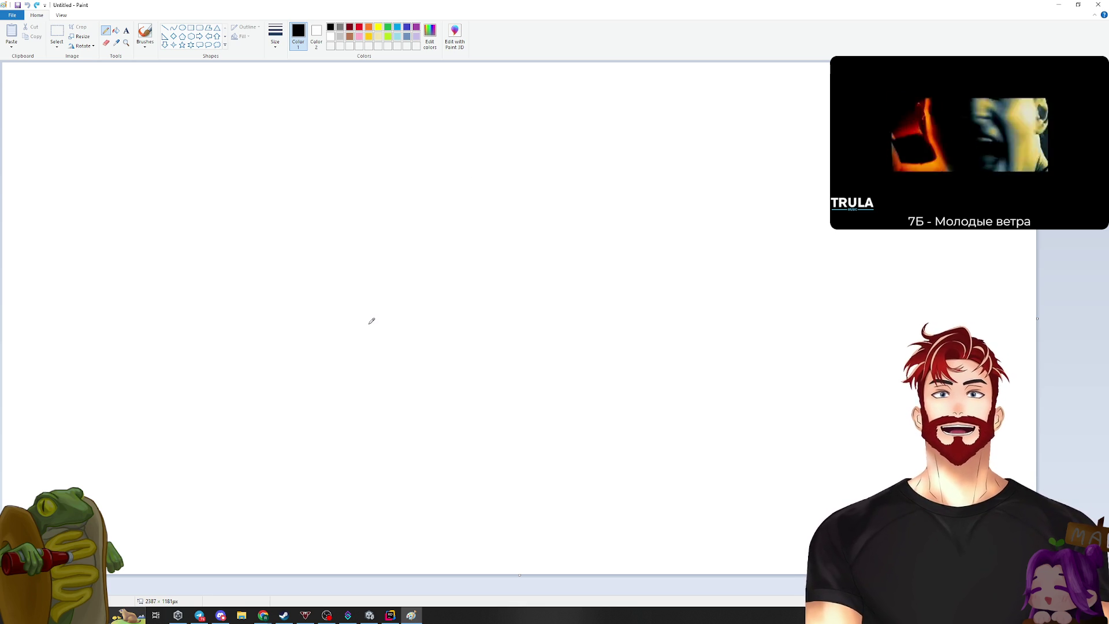
# Redraw a flat line with a tall spike and a 0 label, then close Paint without saving
pyautogui.moveTo(331, 333)
pyautogui.mouseDown()
pyautogui.moveTo(518, 317)
pyautogui.moveTo(536, 68)
pyautogui.moveTo(555, 268)
pyautogui.mouseUp()
pyautogui.moveTo(253, 342); pyautogui.dragTo(283, 352)
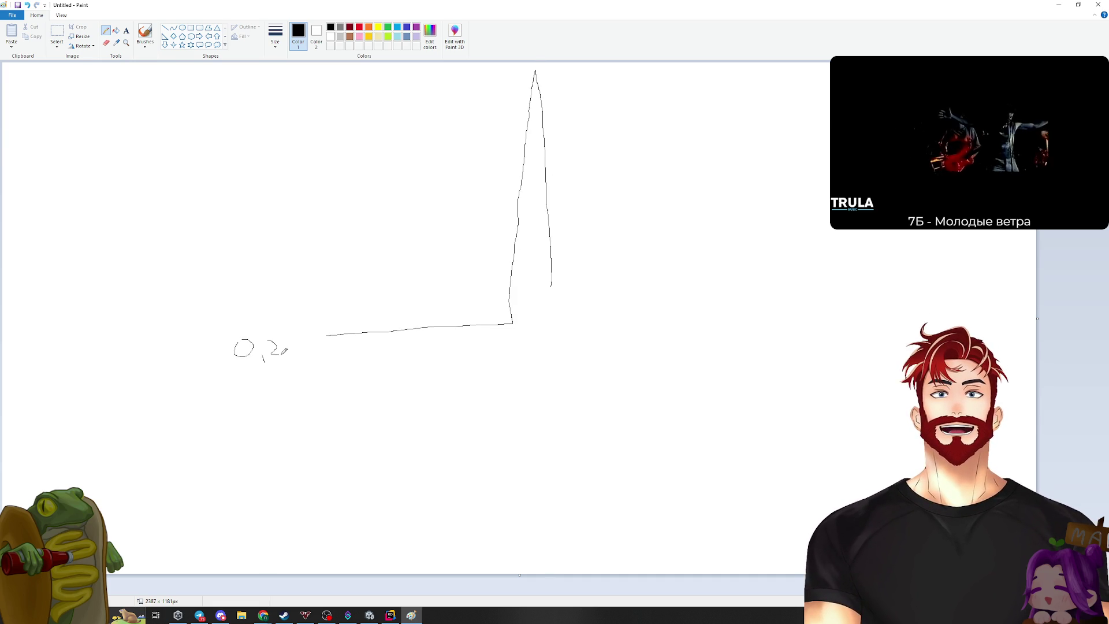
pyautogui.moveTo(249, 125); pyautogui.dragTo(249, 134)
pyautogui.moveTo(260, 133)
pyautogui.mouseDown()
pyautogui.moveTo(260, 142)
pyautogui.moveTo(269, 134)
pyautogui.mouseUp()
pyautogui.hotkey('ctrl', 'z')
pyautogui.moveTo(580, 287); pyautogui.dragTo(744, 261)
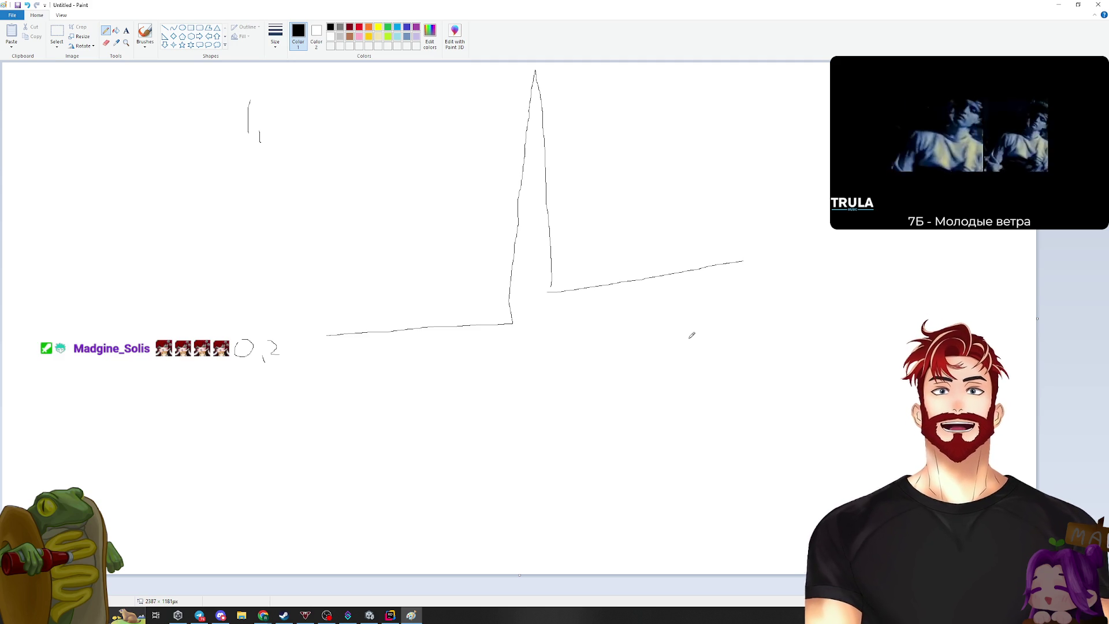
pyautogui.click(1099, 5)
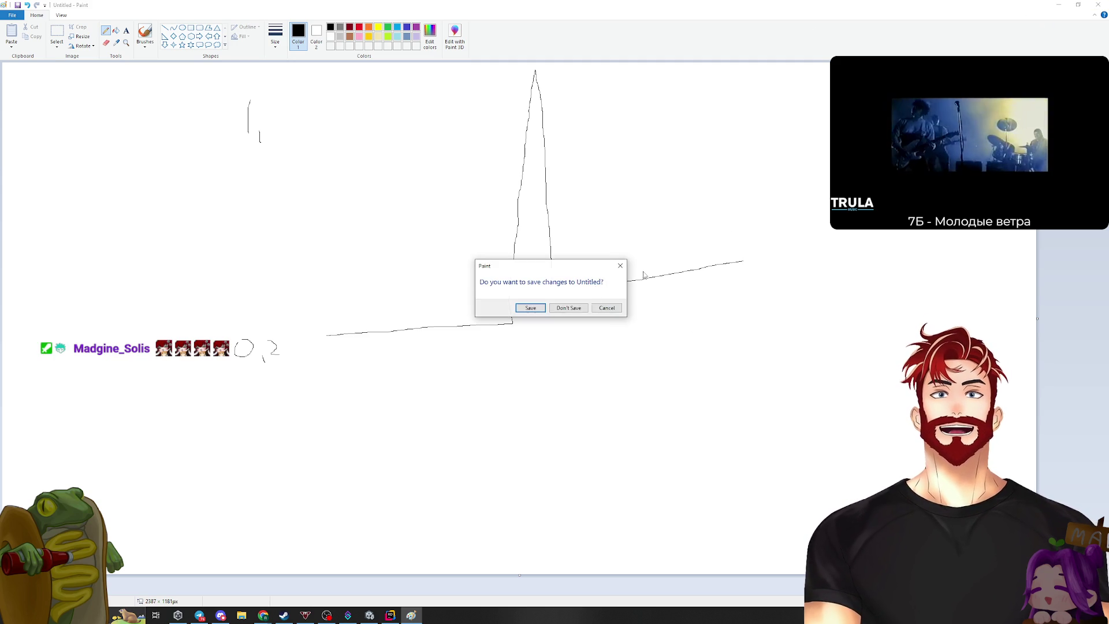
pyautogui.click(569, 309)
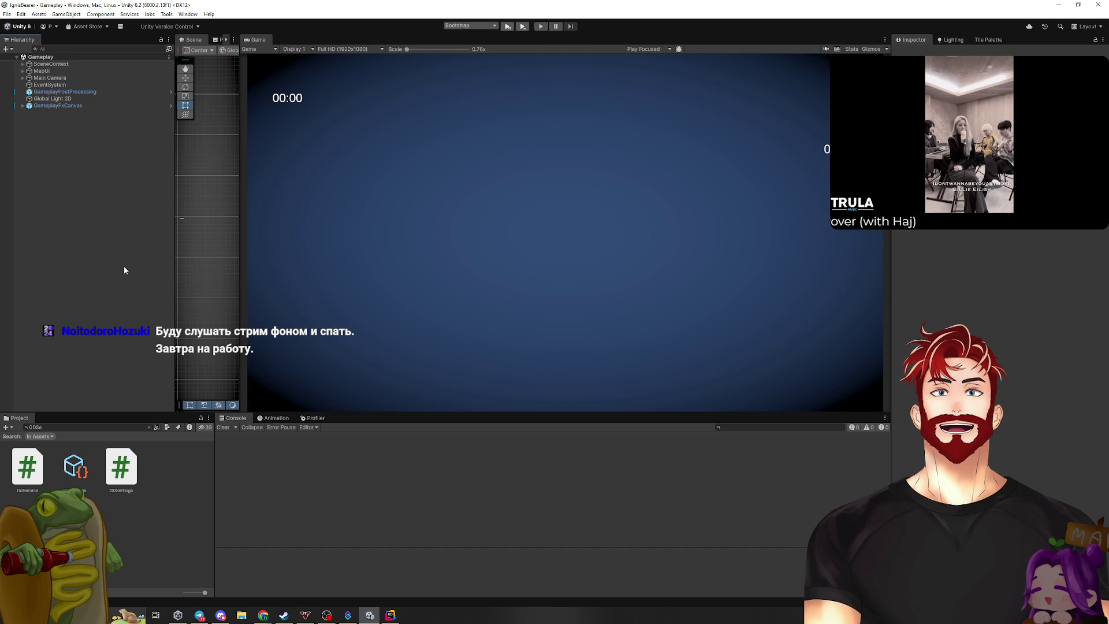
pyautogui.moveTo(278, 414); pyautogui.dragTo(405, 445)
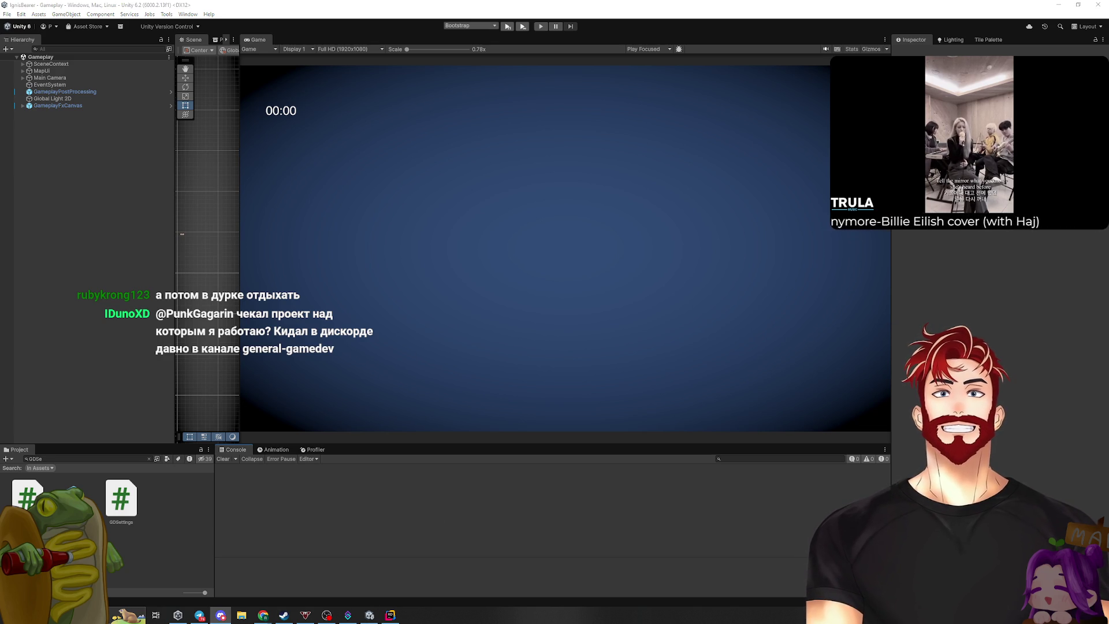
pyautogui.click(220, 615)
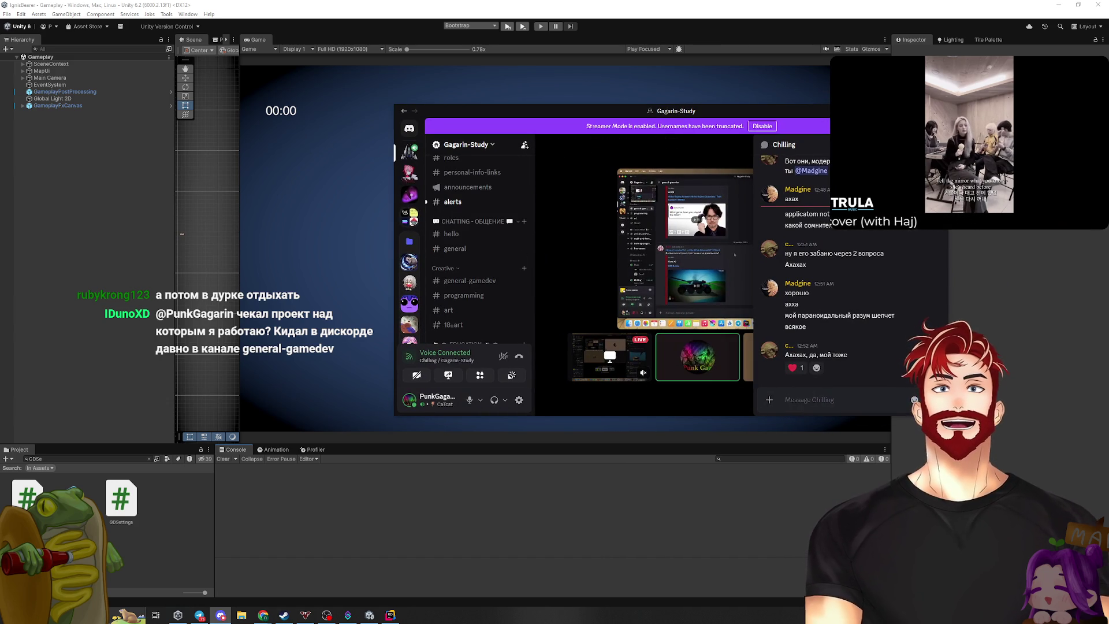
# Maximize Discord, go to #general-gamedev and open the posted EBR Battle YouTube link
pyautogui.press('super+Up')
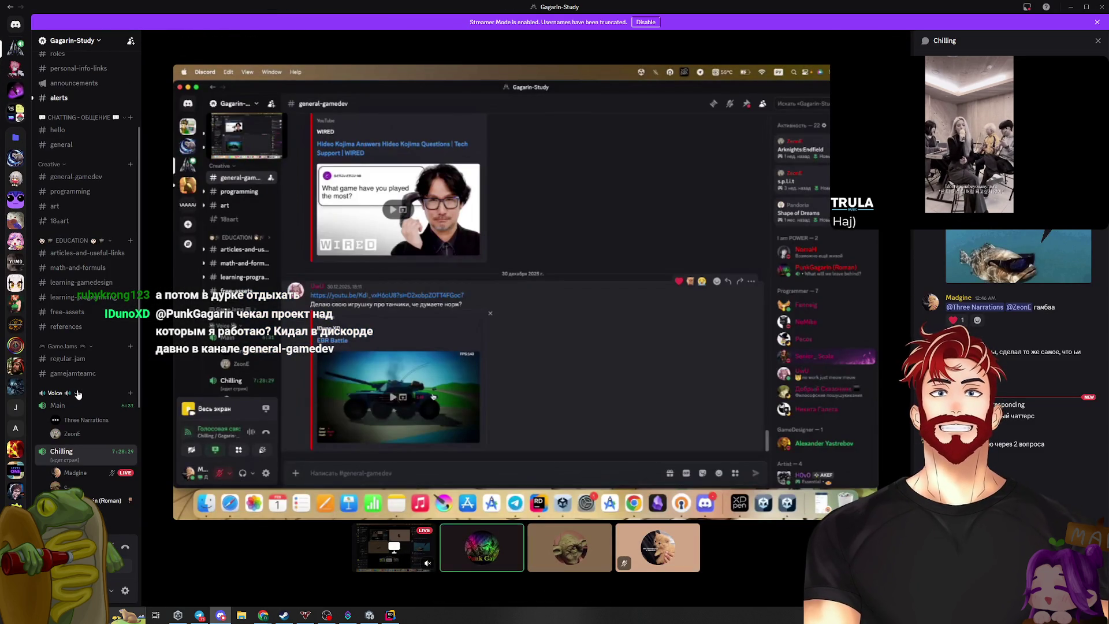
pyautogui.scroll(3, 60, 397)
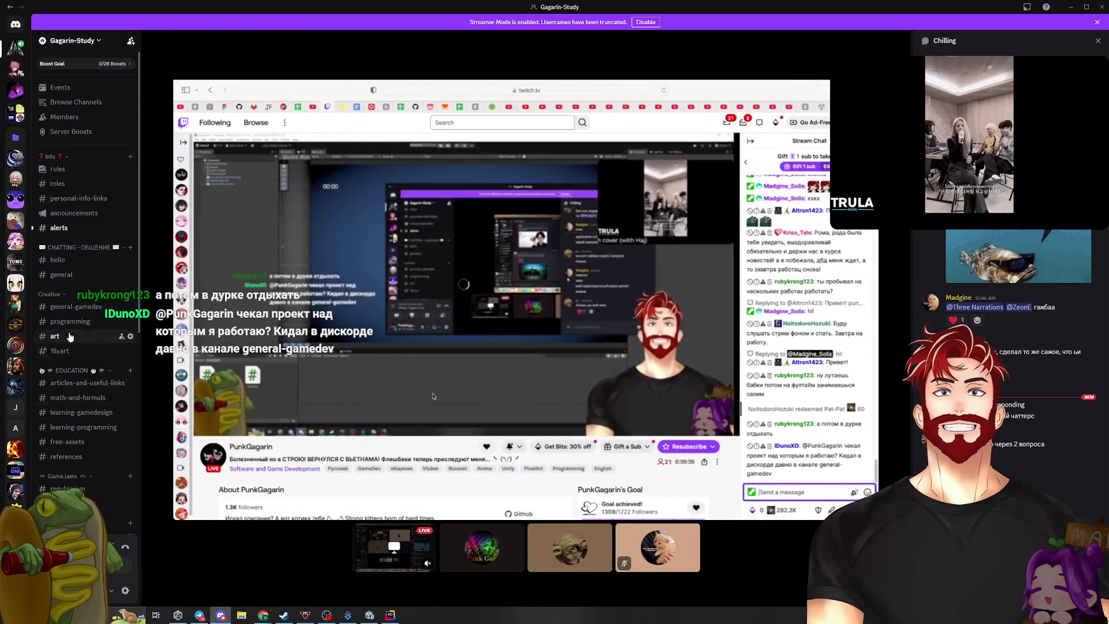
pyautogui.click(75, 305)
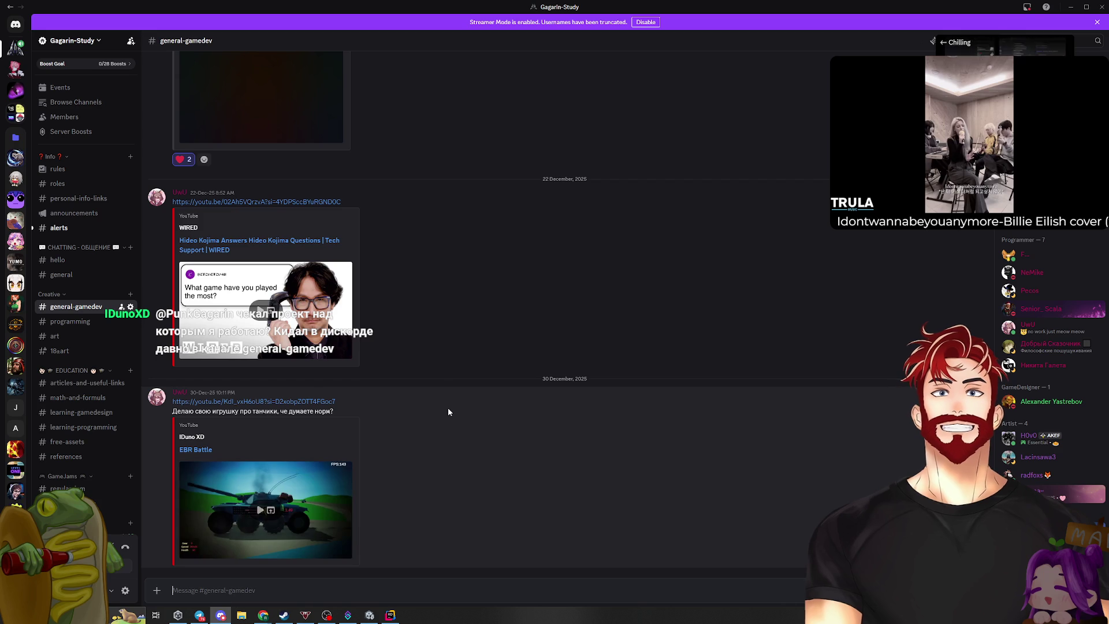
pyautogui.click(272, 403)
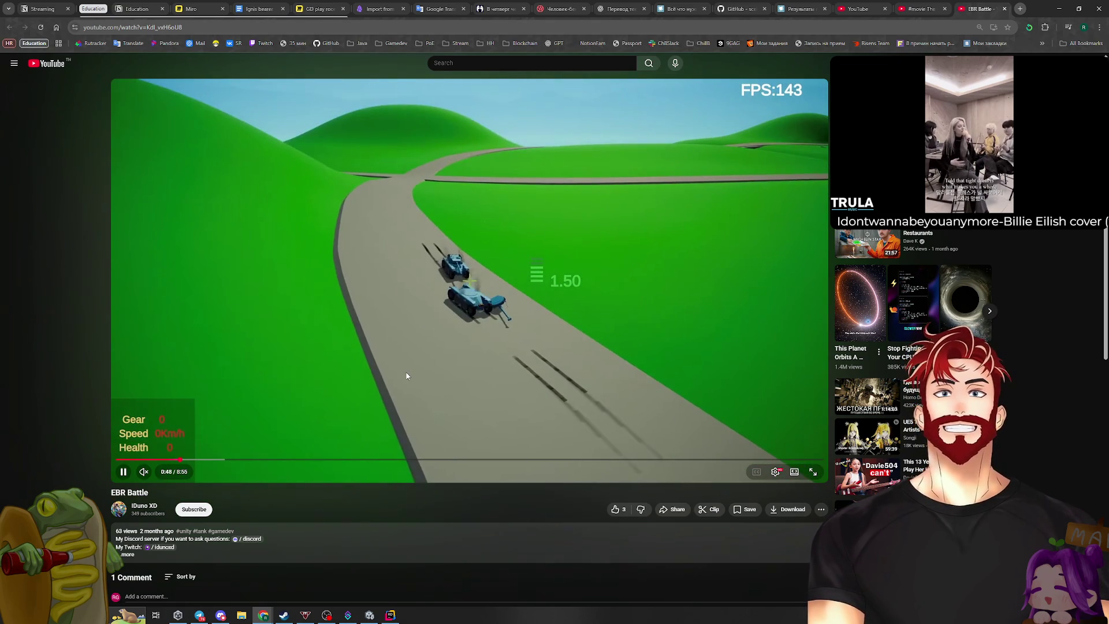
# Skip ahead in EBR Battle, pause and close its tab, then open a new tab and minimize Chrome
pyautogui.moveTo(229, 458); pyautogui.dragTo(200, 462)
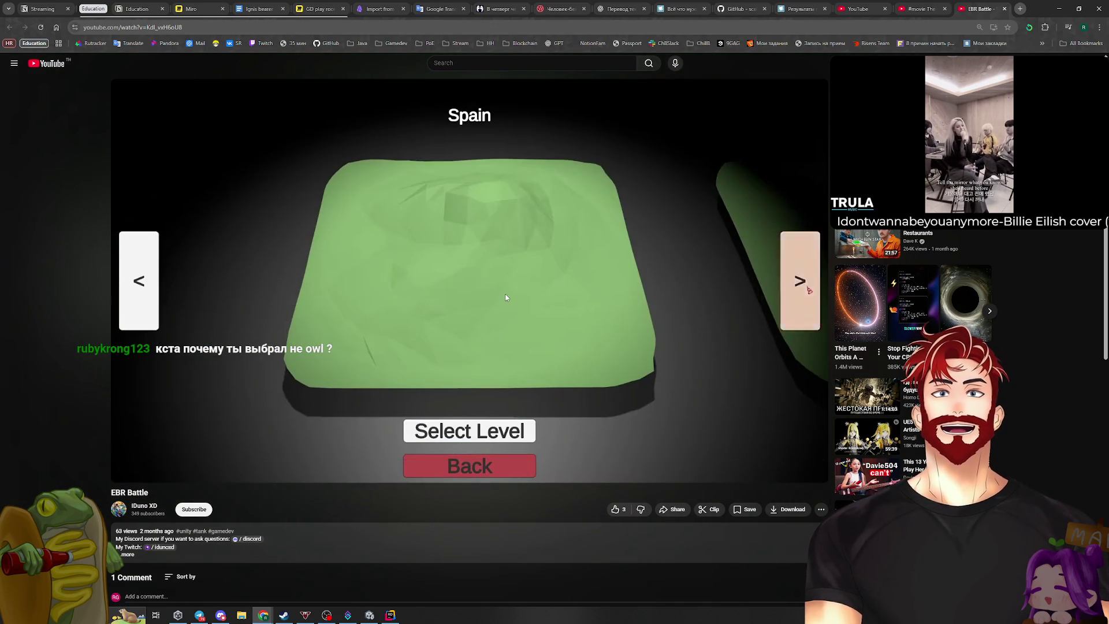
pyautogui.click(506, 297)
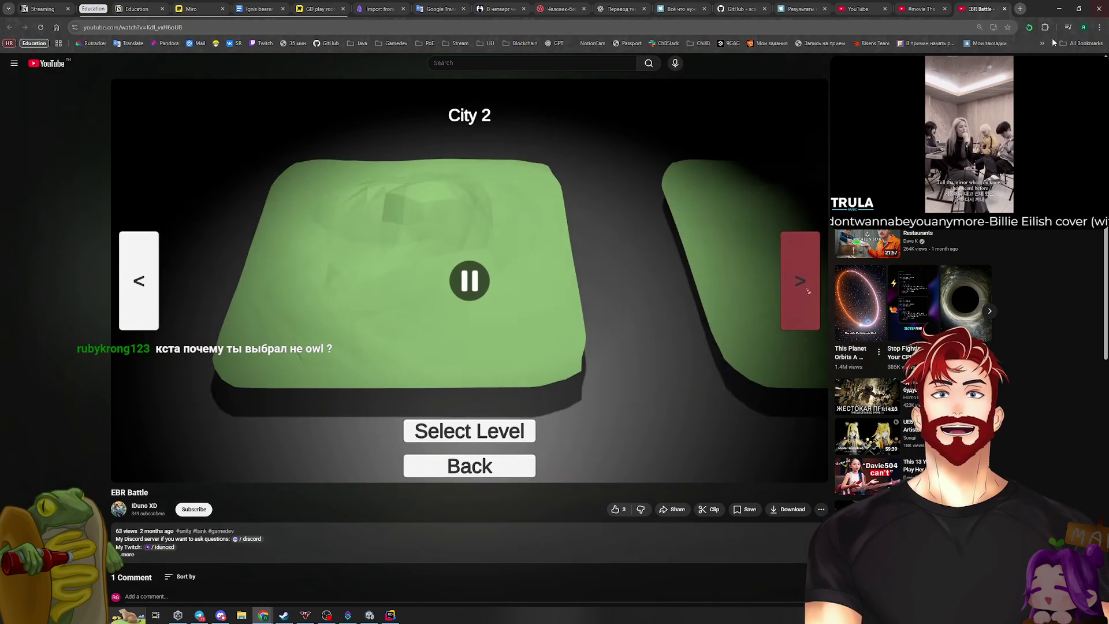
pyautogui.click(1005, 9)
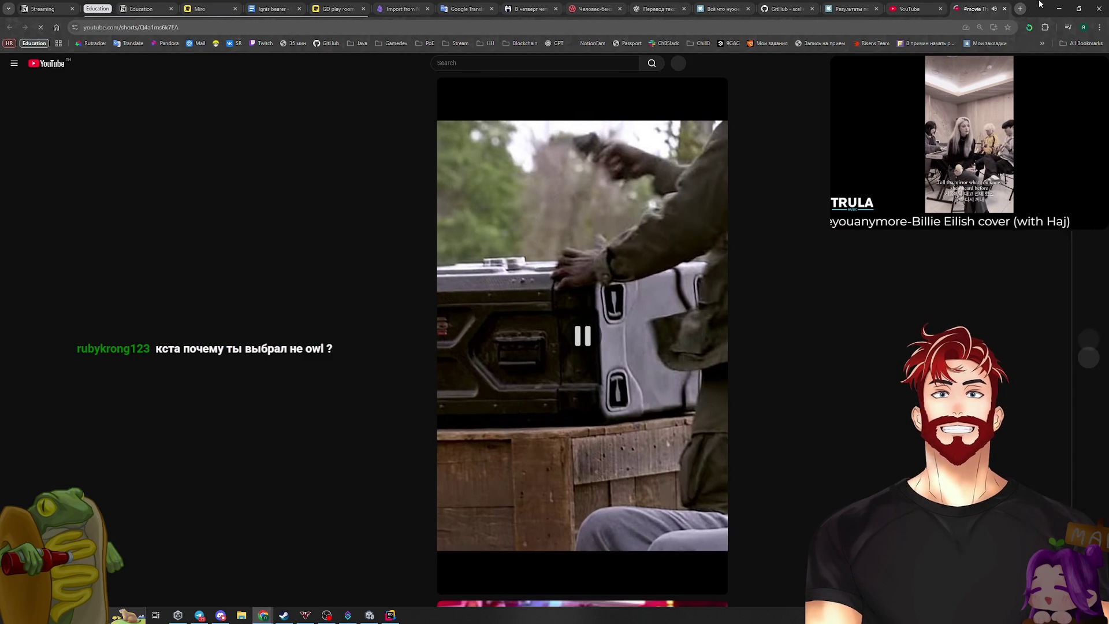
pyautogui.hotkey('ctrl', 't')
pyautogui.click(1060, 8)
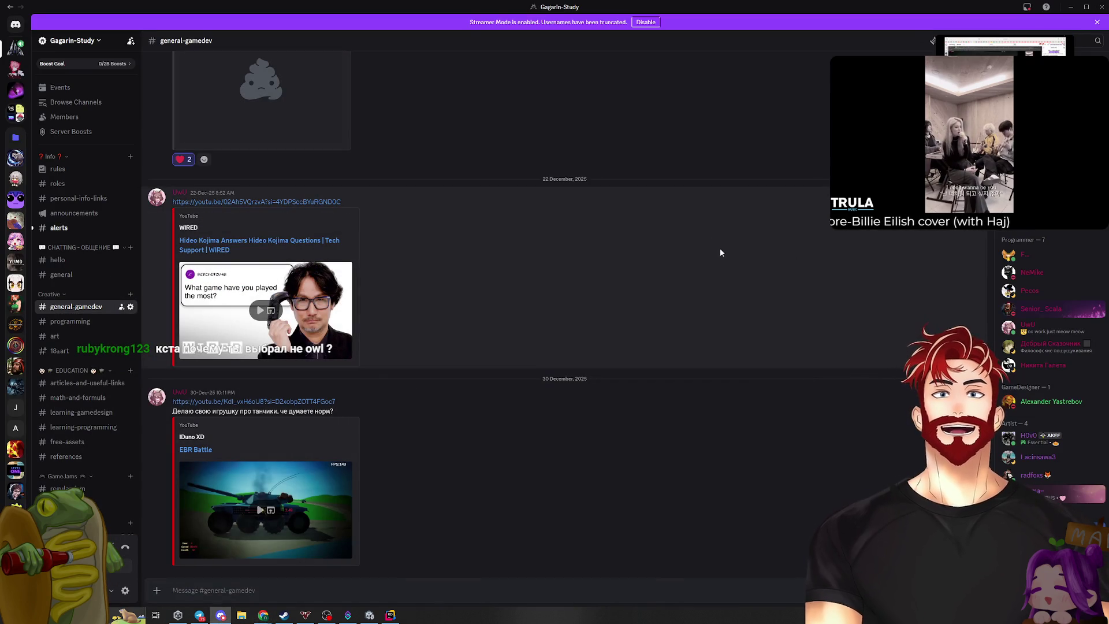
# Minimize Discord to bring the Unity editor's Gameplay scene back to the front
pyautogui.click(1062, 6)
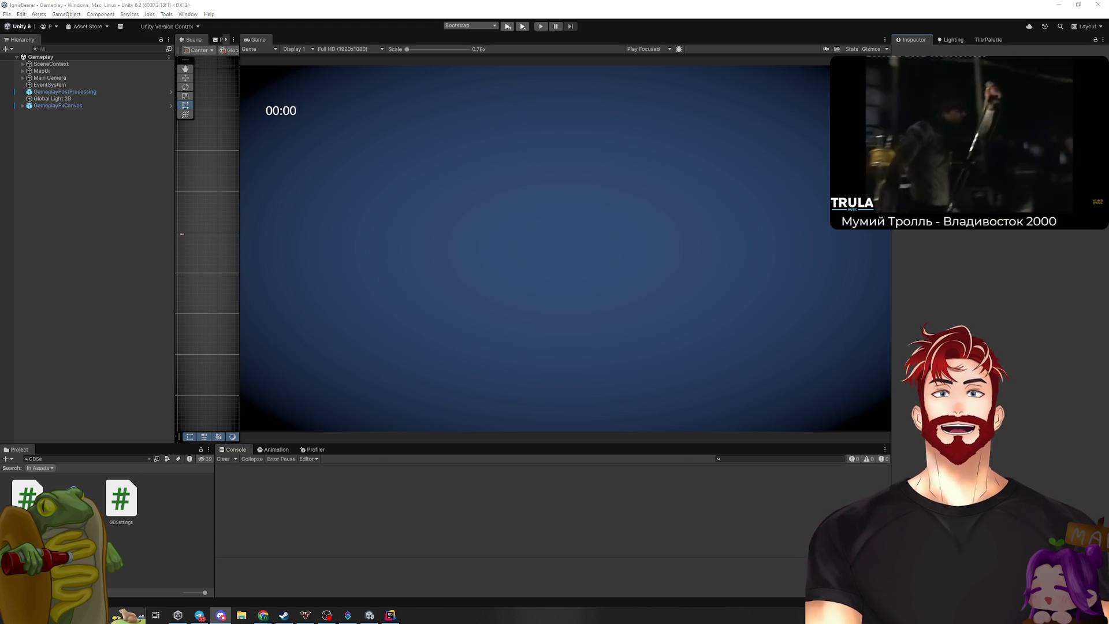
# Bring Unity back to the front to browse the node settings assets, such as LightSeedSpeedNodeSettings and DotNodeSettings
pyautogui.click(129, 403)
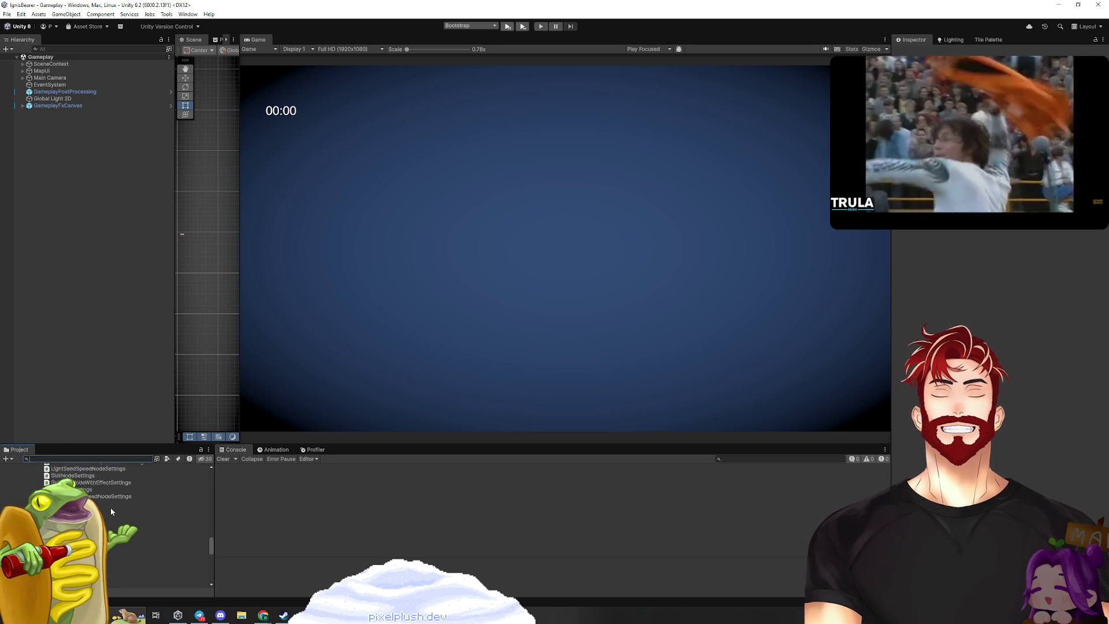
# Inspect the WorkerMoveSpeedNodeSettings asset, with Move Speed Multiplier 2, then return to Rider
pyautogui.scroll(-3, 111, 508)
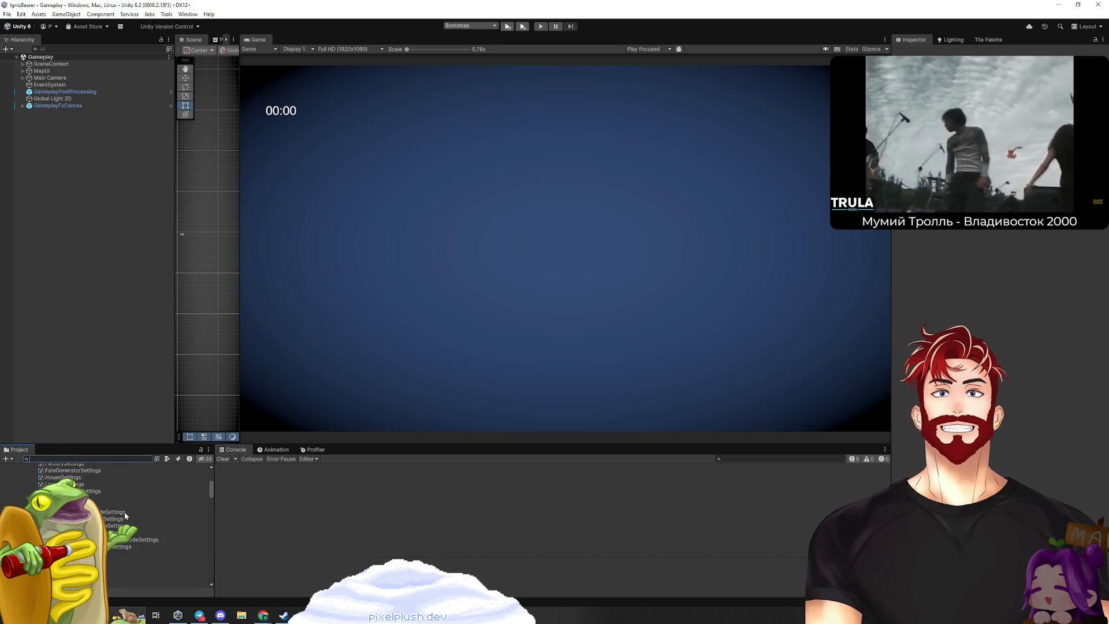
pyautogui.scroll(-3, 122, 522)
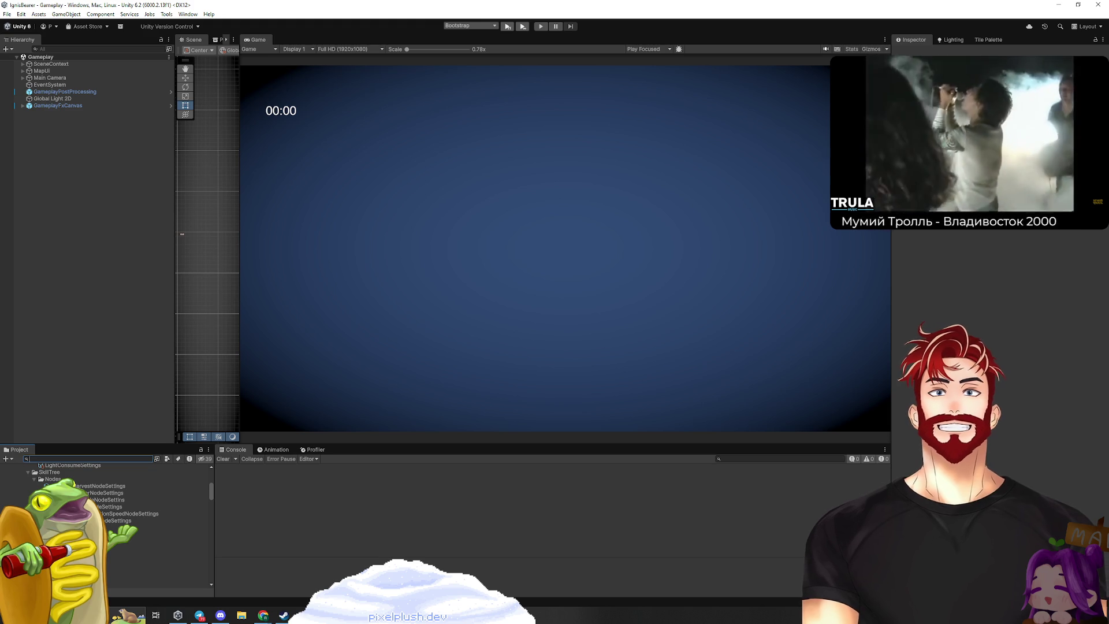
pyautogui.click(118, 520)
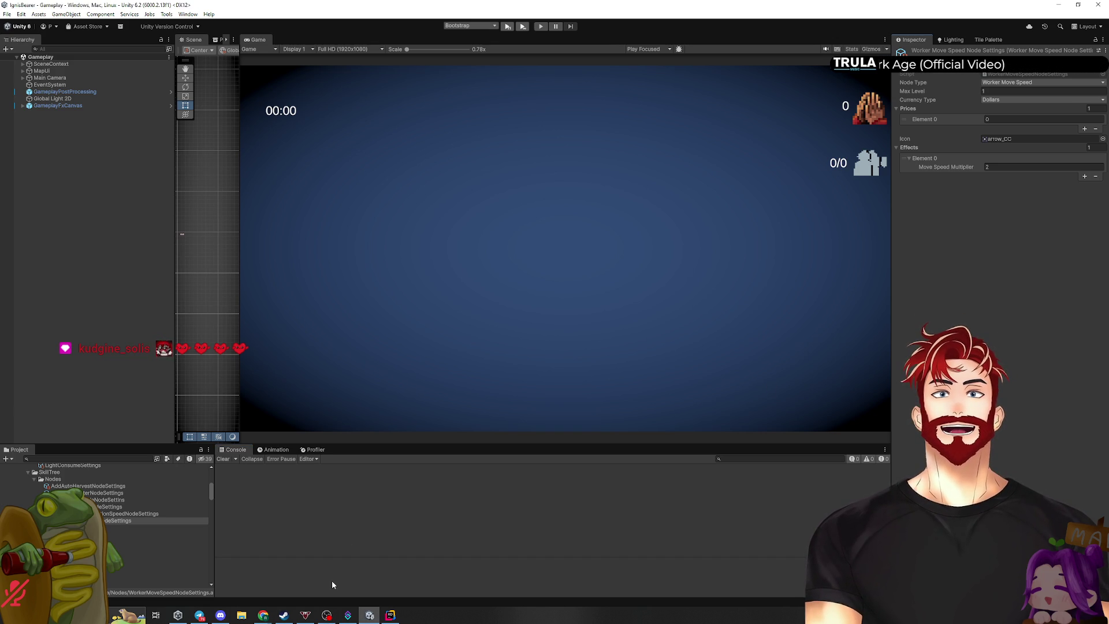
pyautogui.hotkey('alt', 'Tab')
# Open WorkerMoveSpeedEffector.cs from recent files and review its class body
pyautogui.click(425, 167)
pyautogui.hotkey('ctrl', 'e')
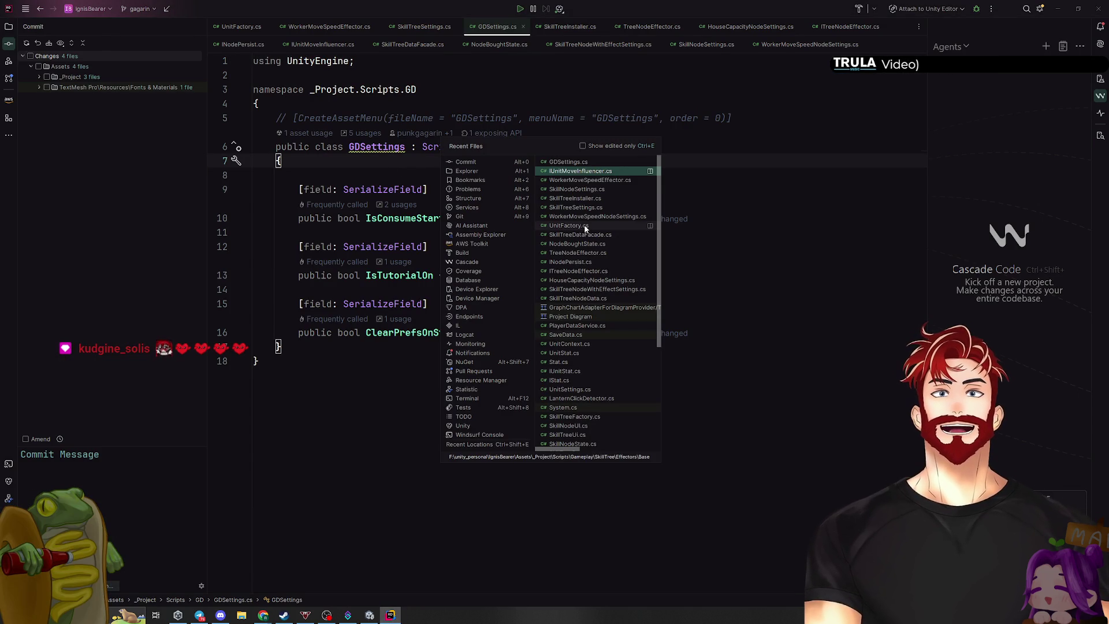
pyautogui.write('worker')
pyautogui.press('Return')
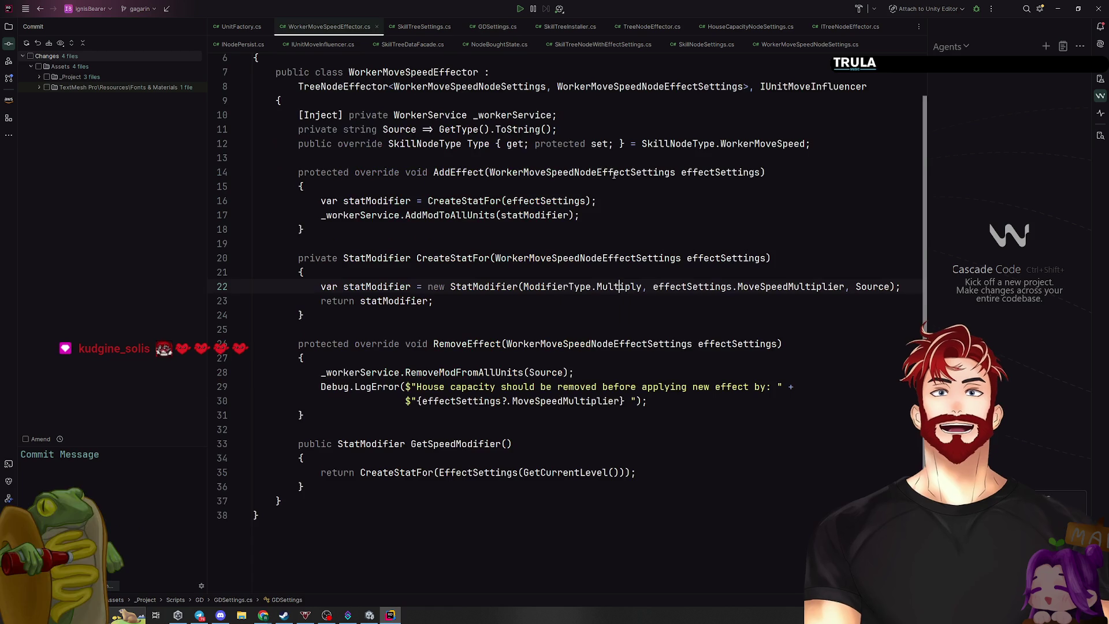
pyautogui.scroll(-3, 664, 278)
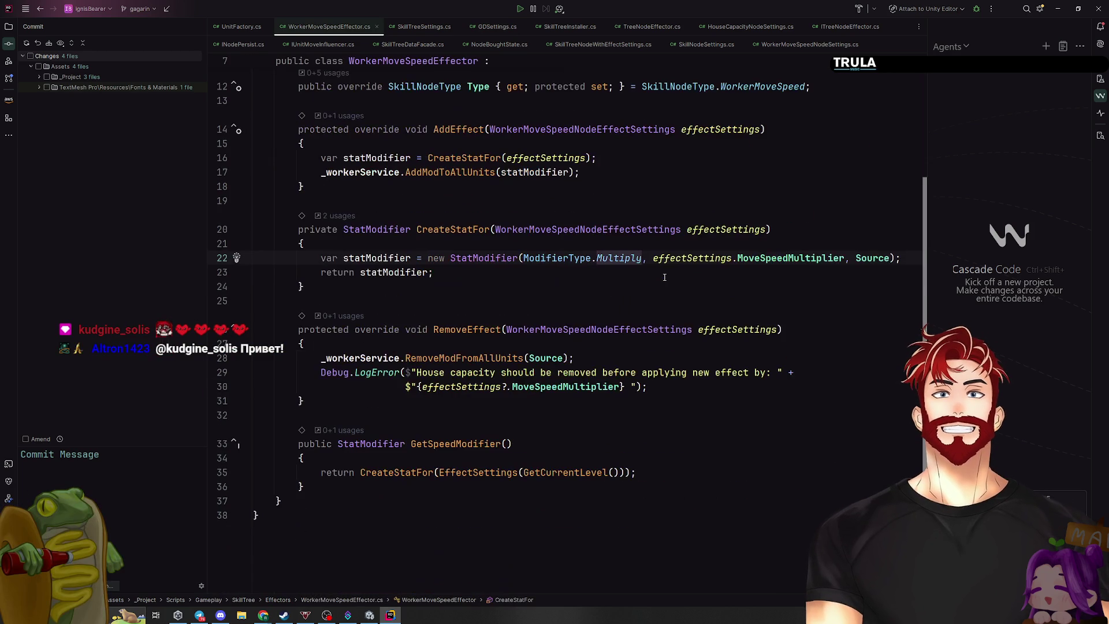
pyautogui.scroll(2, 664, 278)
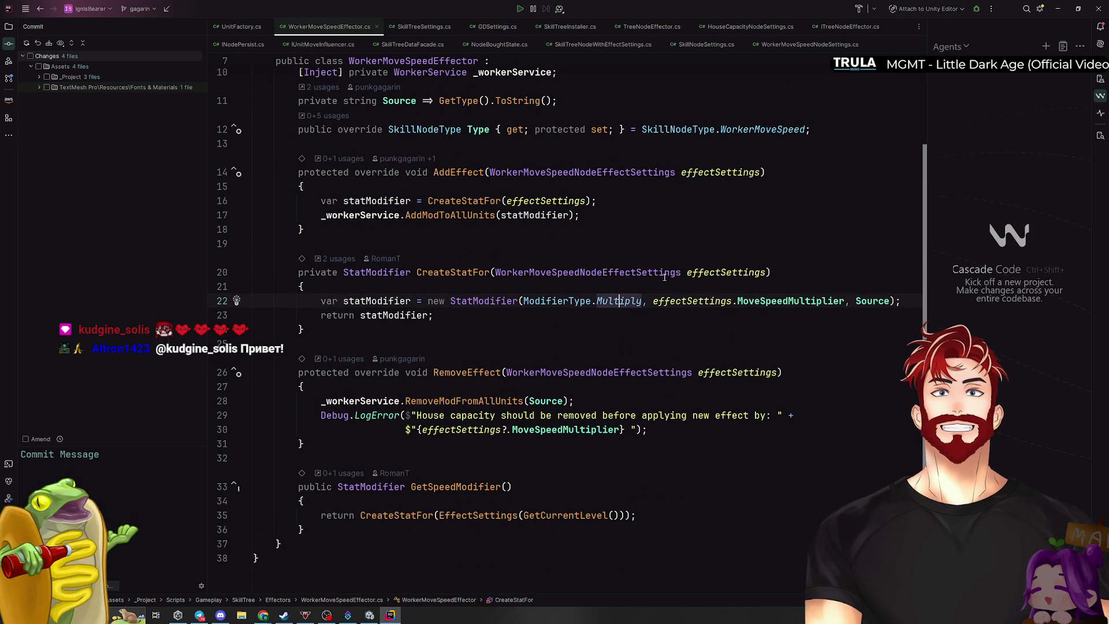
pyautogui.scroll(5, 665, 278)
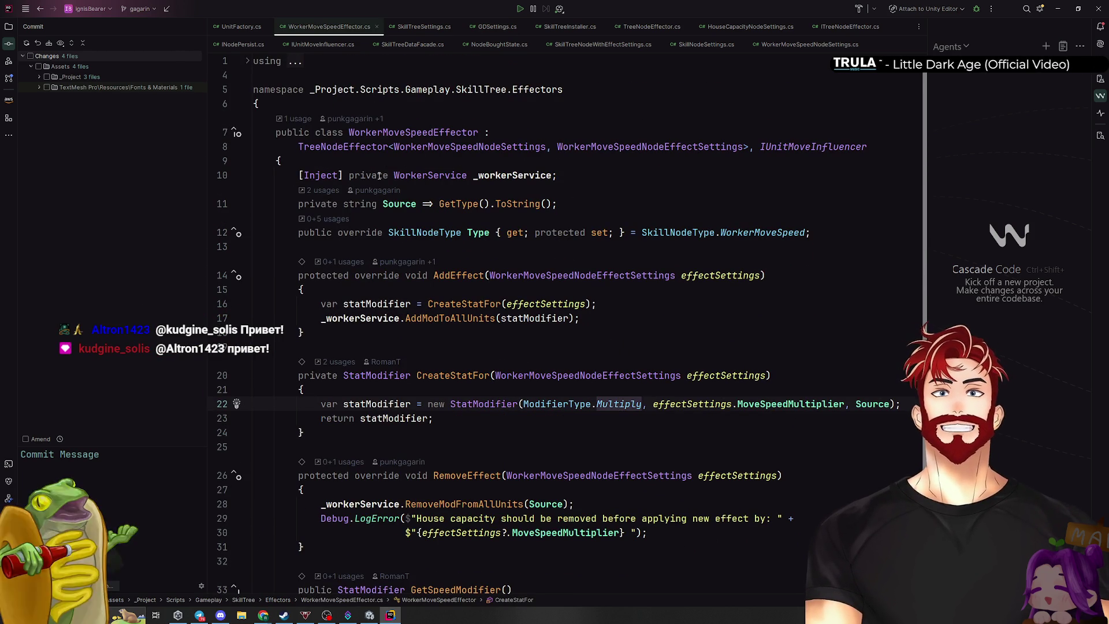
pyautogui.click(316, 160)
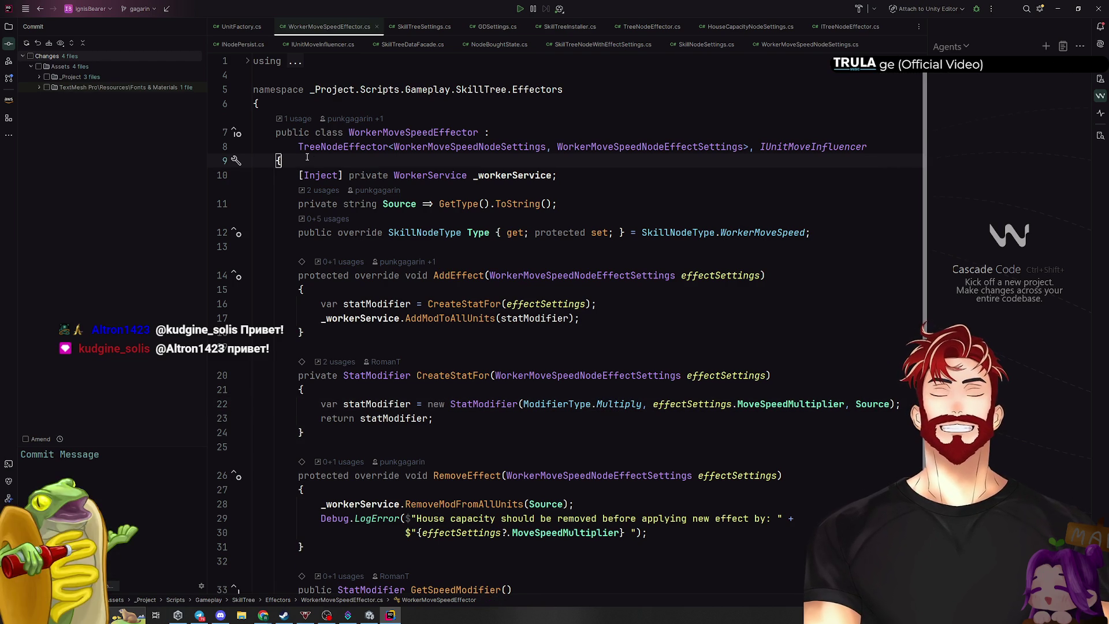
# Open IUnitMoveInfluencer.cs, check its one inheritor, then list its two usages
pyautogui.hotkey('ctrl', 'e')
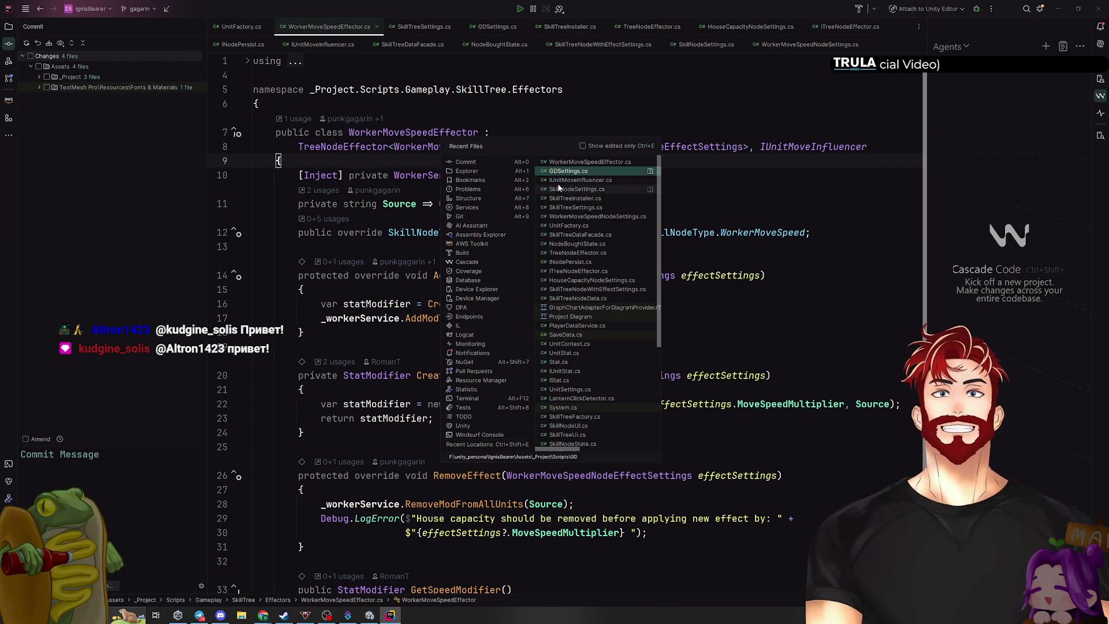
pyautogui.click(562, 180)
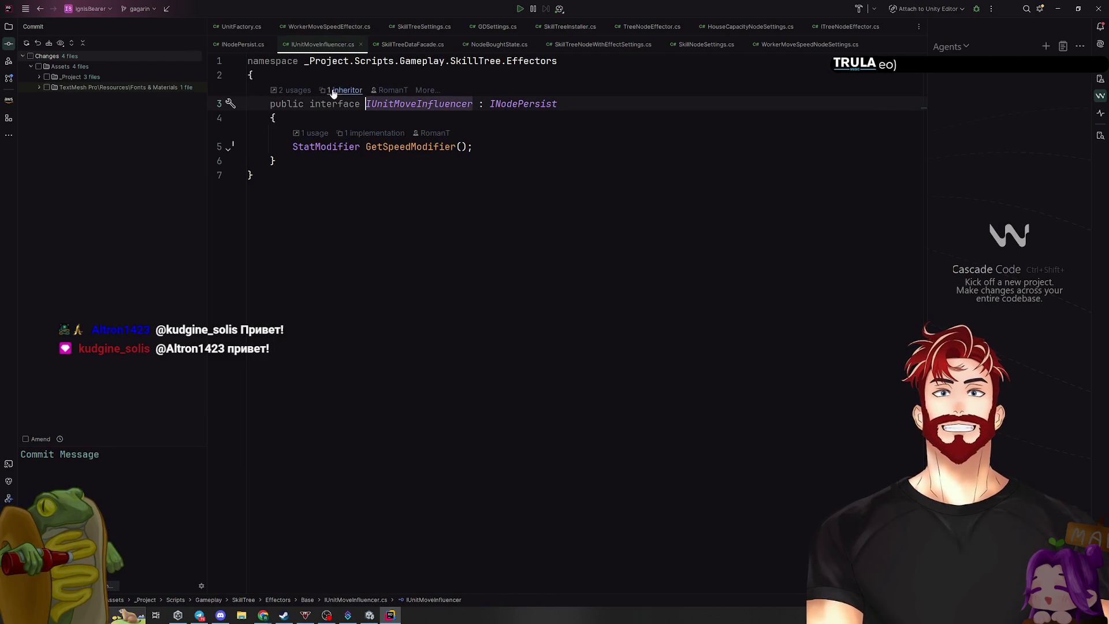
pyautogui.click(344, 91)
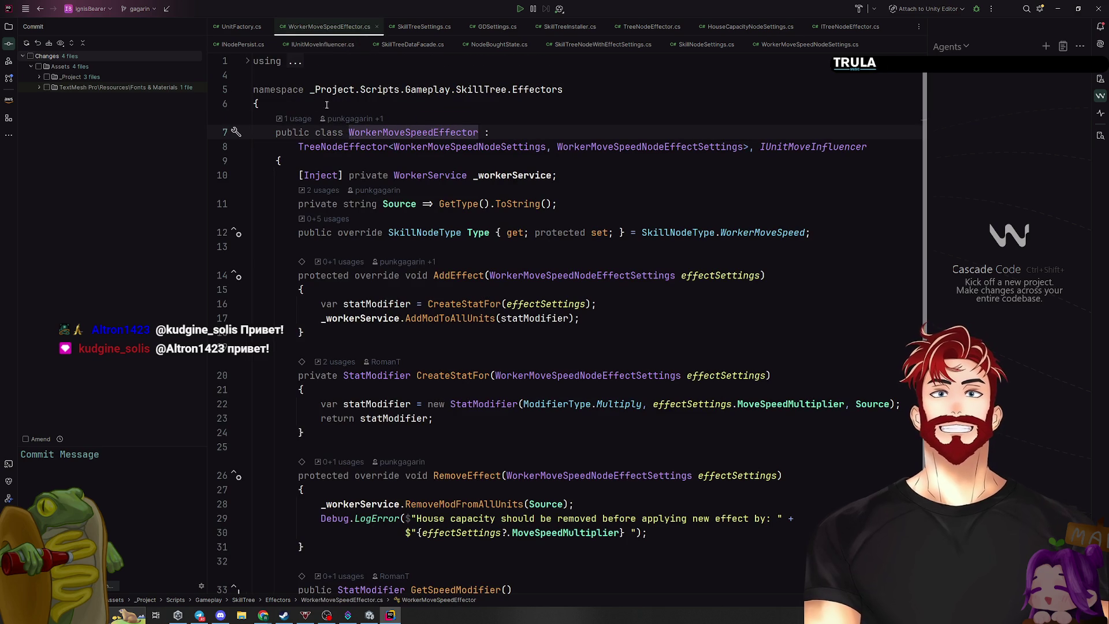
pyautogui.hotkey('ctrl', 'alt', 'Left')
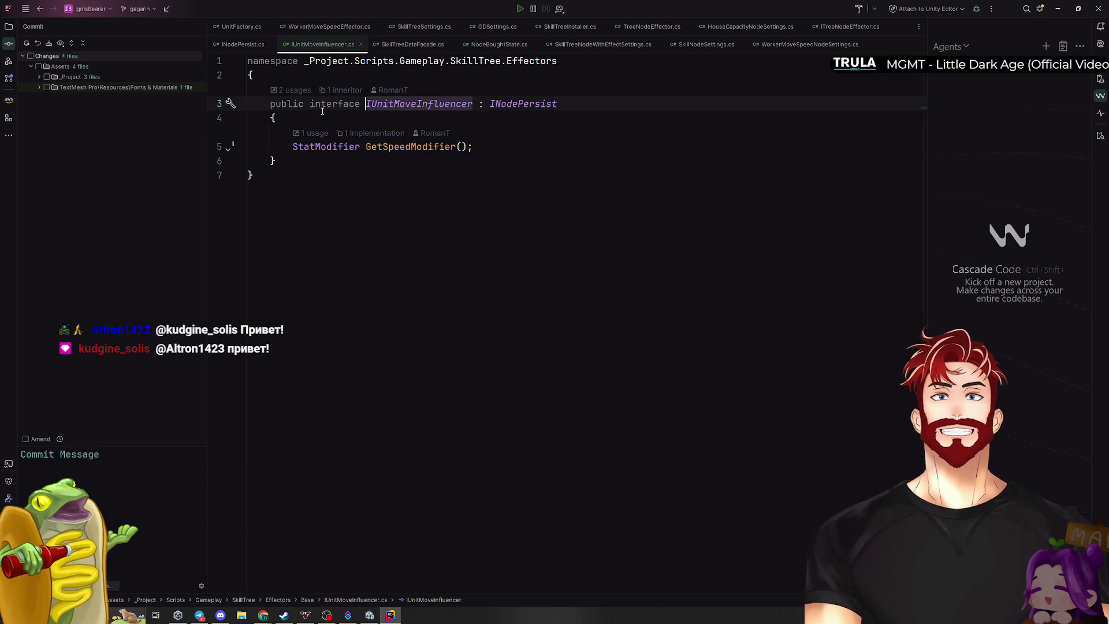
pyautogui.click(295, 91)
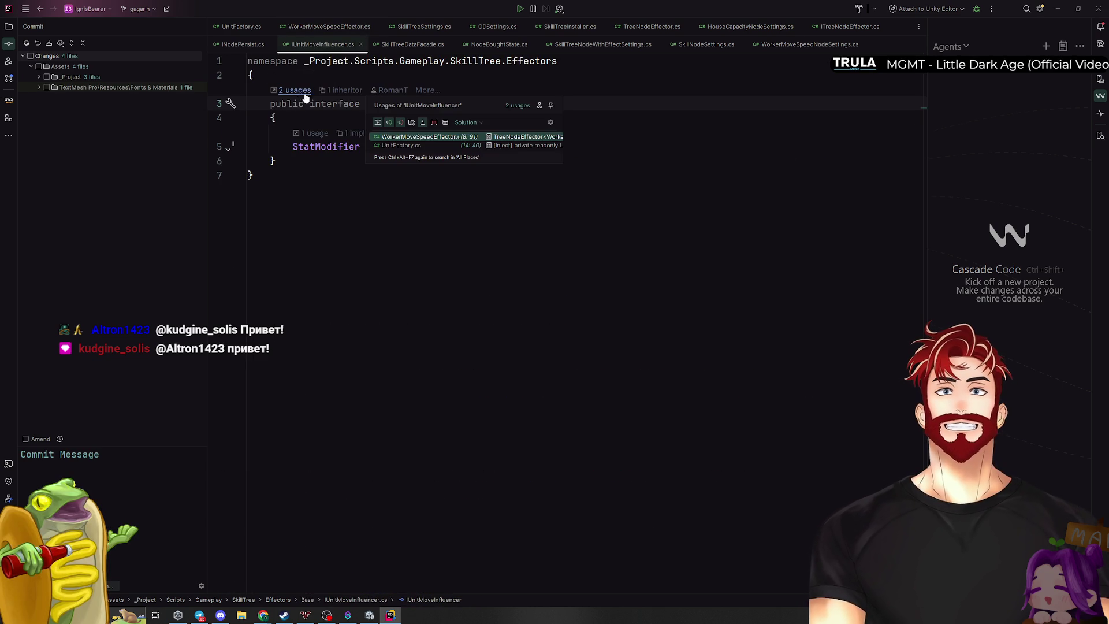
pyautogui.click(419, 151)
pyautogui.scroll(-5, 600, 263)
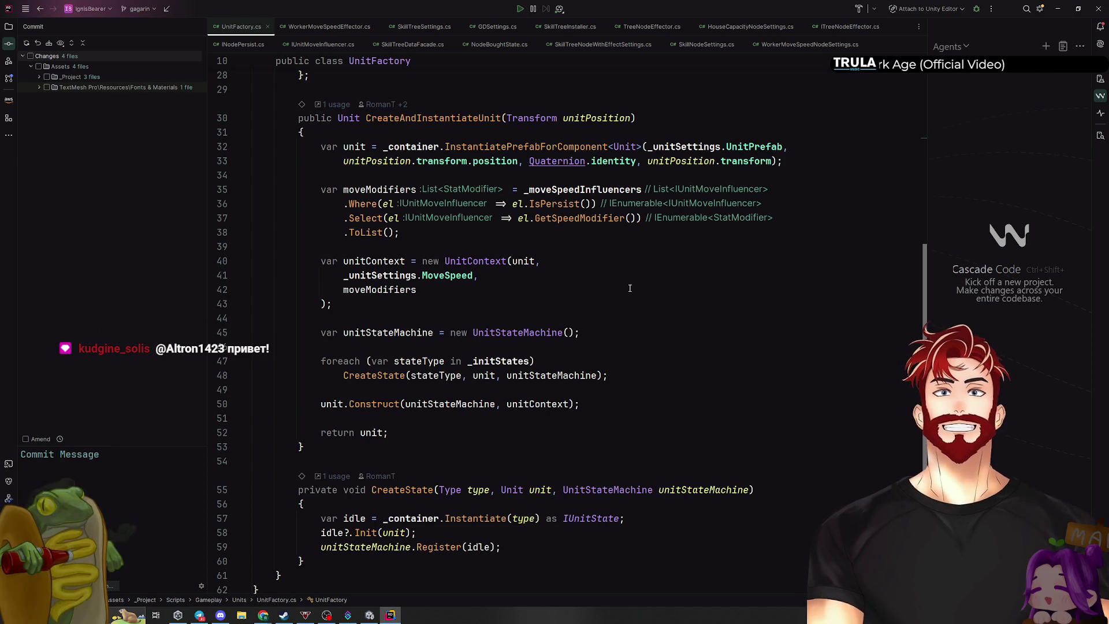
pyautogui.scroll(4, 630, 287)
pyautogui.scroll(2, 630, 287)
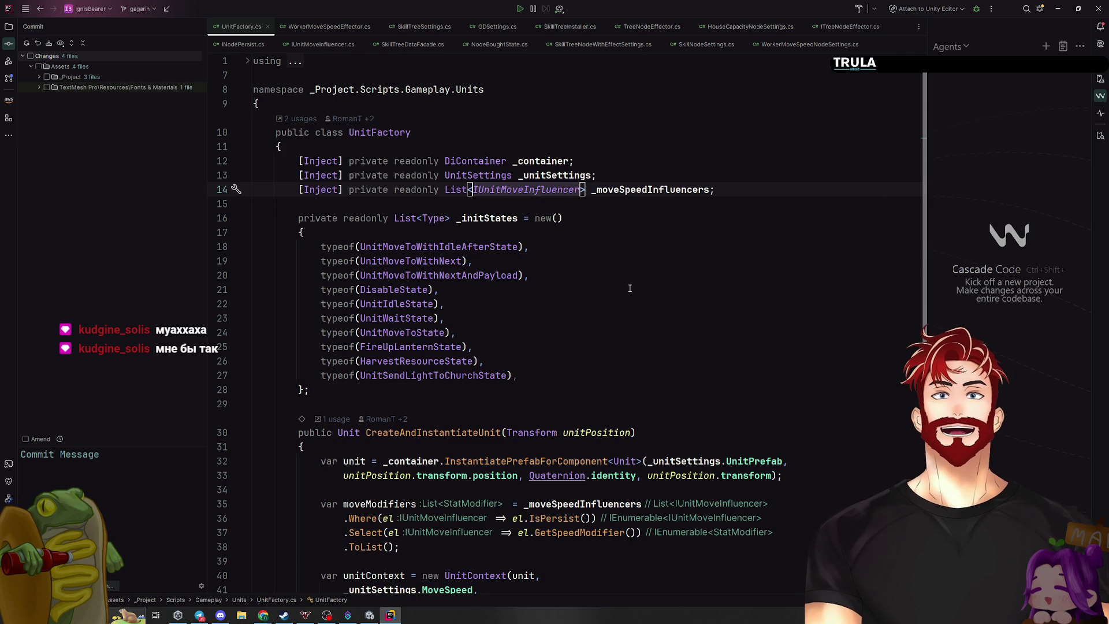
pyautogui.scroll(-5, 629, 287)
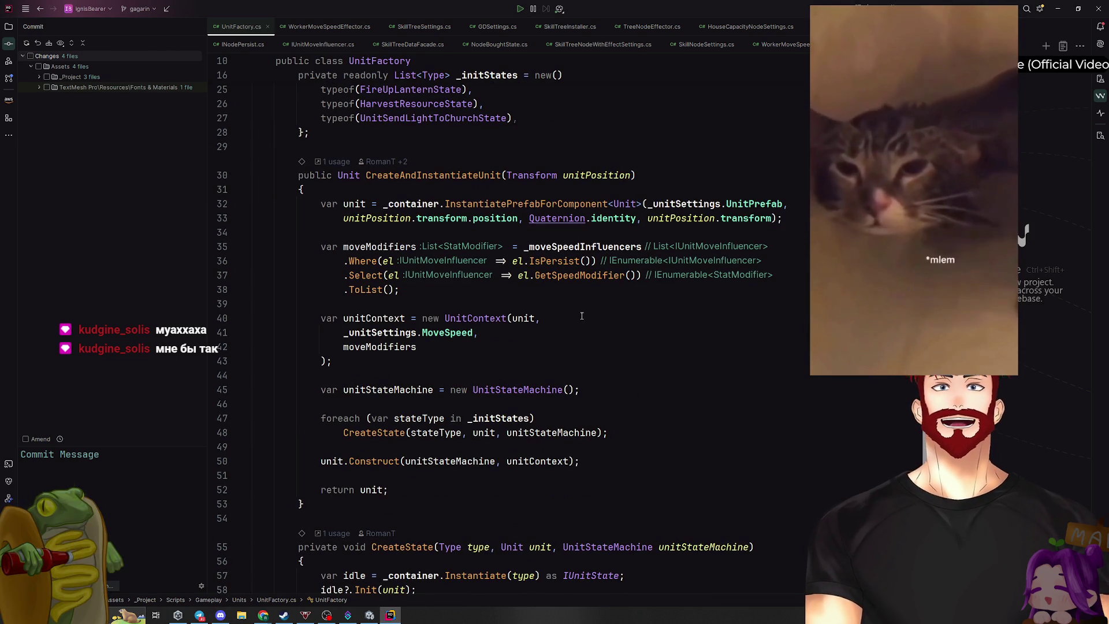
pyautogui.scroll(-2, 569, 330)
pyautogui.scroll(4, 555, 312)
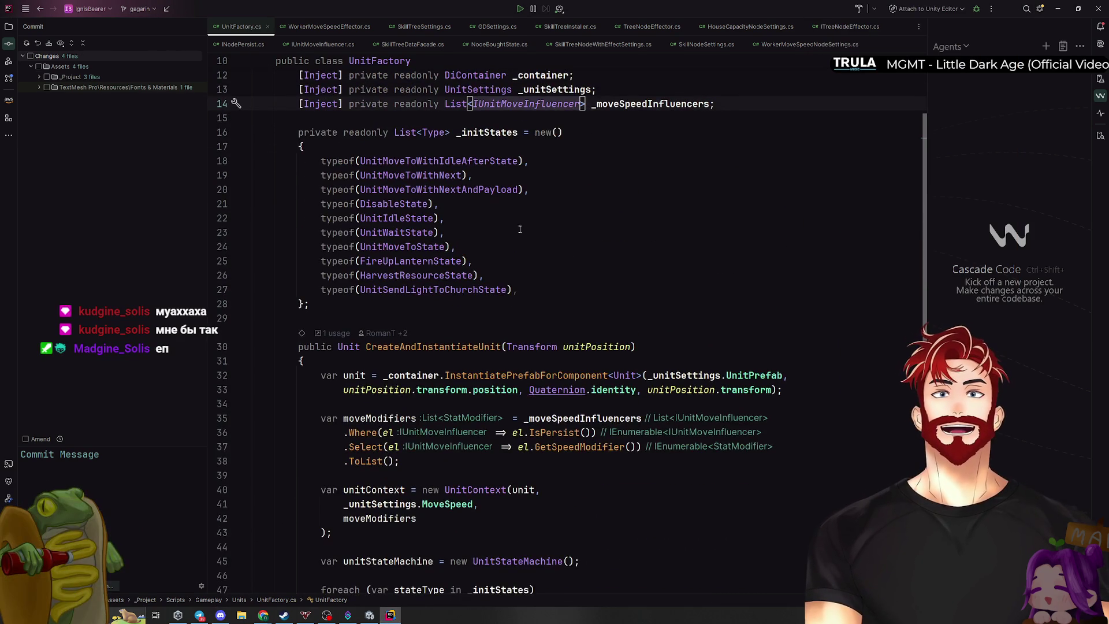
pyautogui.scroll(-4, 486, 258)
pyautogui.scroll(4, 415, 118)
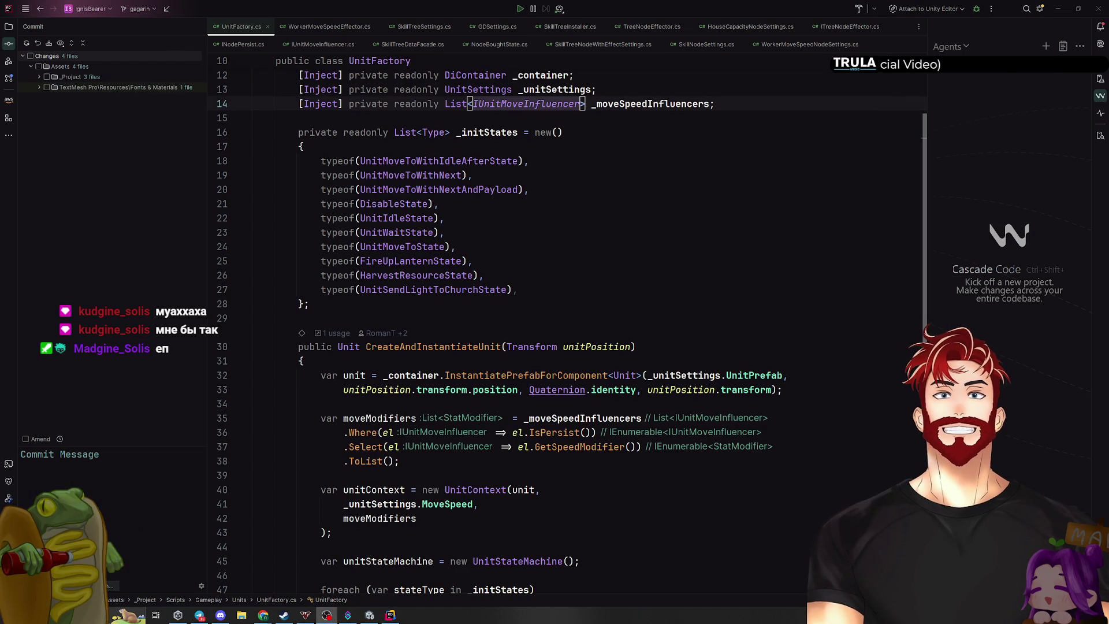
pyautogui.click(645, 275)
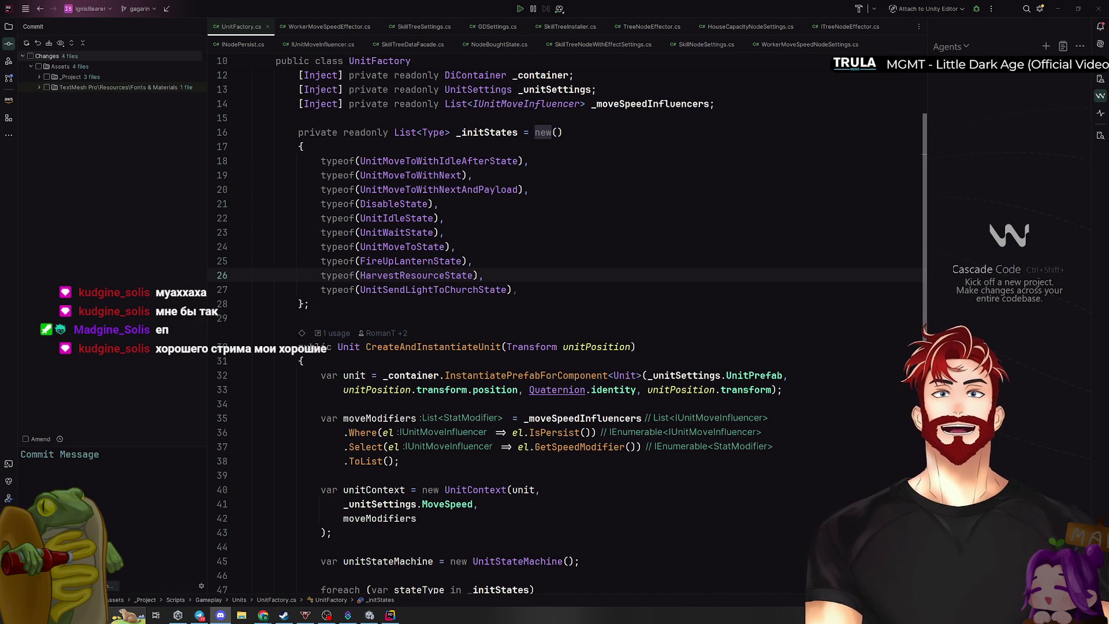
pyautogui.scroll(-3, 587, 286)
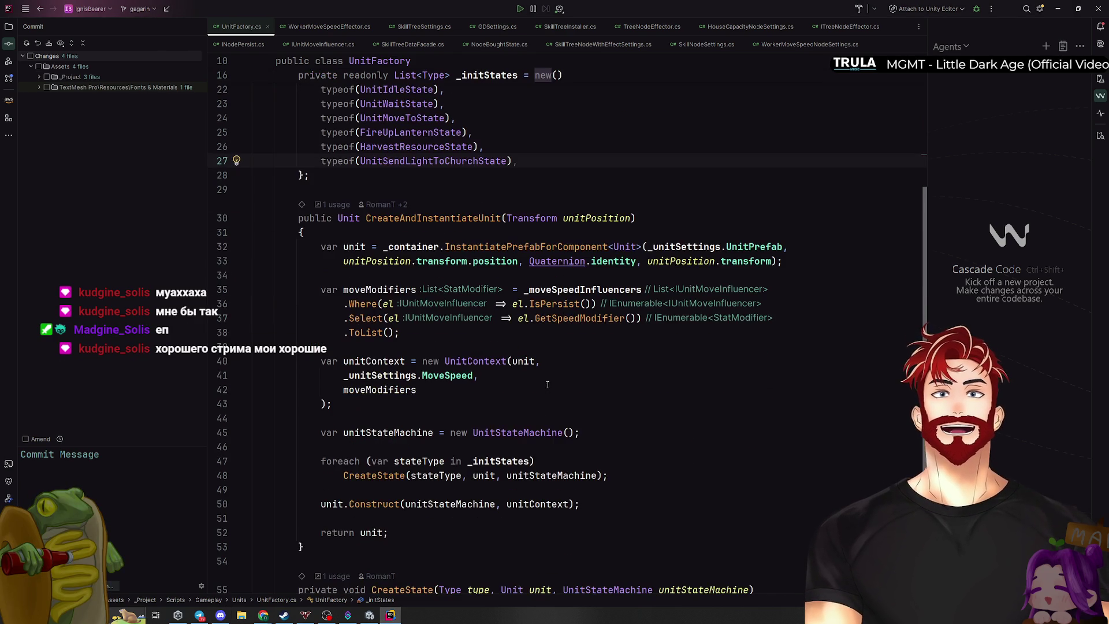
pyautogui.click(439, 376)
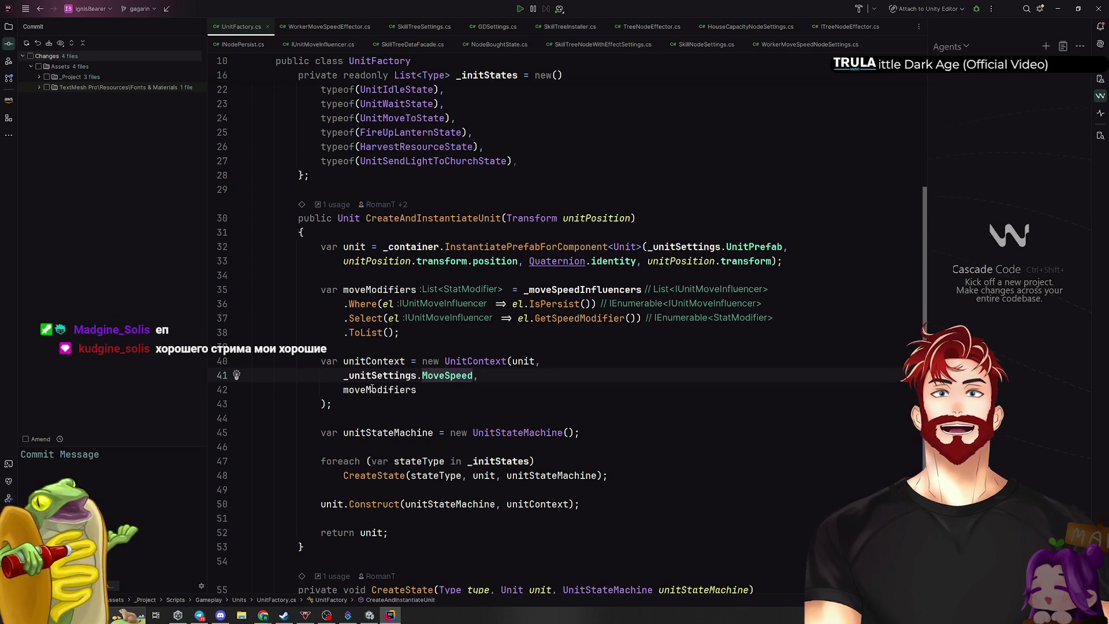
pyautogui.click(372, 390)
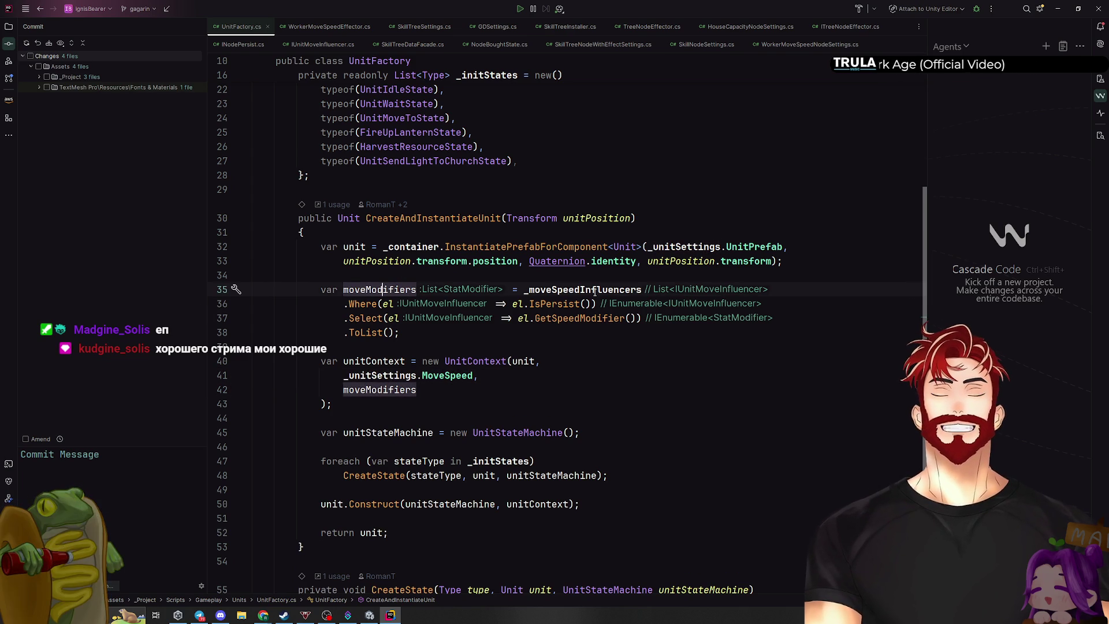
pyautogui.click(572, 290)
pyautogui.click(552, 304)
pyautogui.hotkey('ctrl', 'Left')
pyautogui.hotkey('ctrl', 'Left')
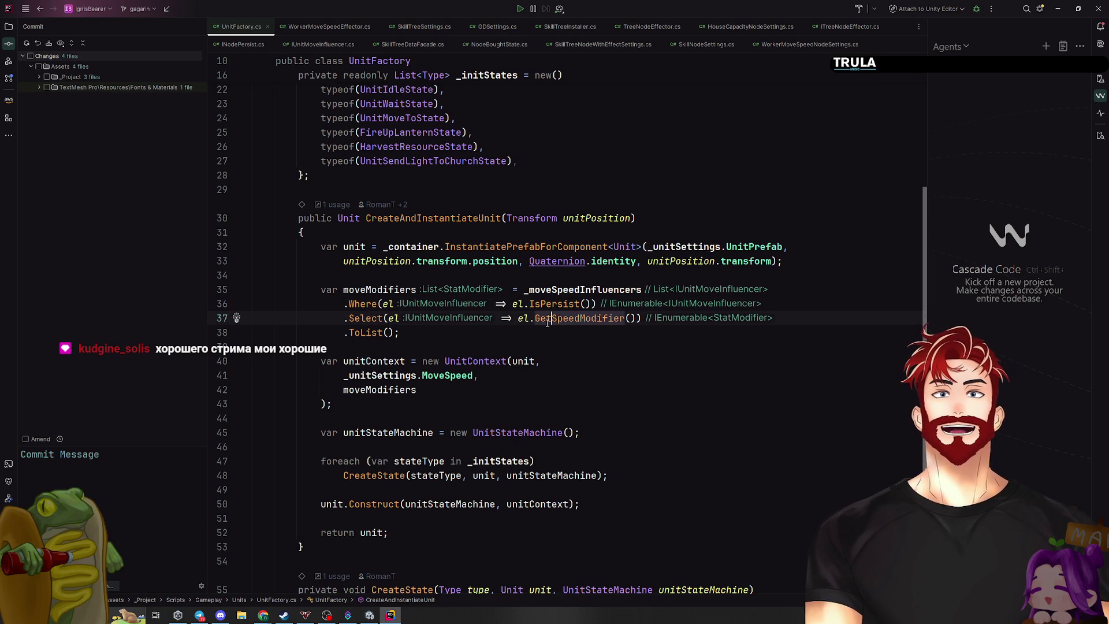
pyautogui.moveTo(516, 318); pyautogui.dragTo(626, 318)
pyautogui.press('Down')
pyautogui.press('Down')
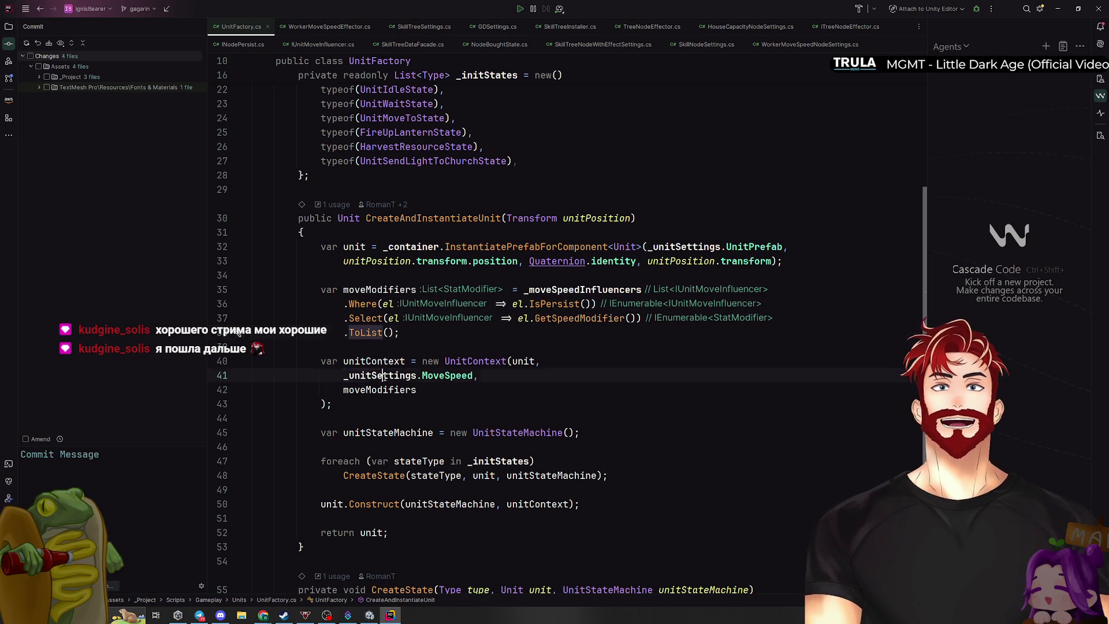
pyautogui.keyDown('ctrl'); pyautogui.click(462, 361); pyautogui.keyUp('ctrl')
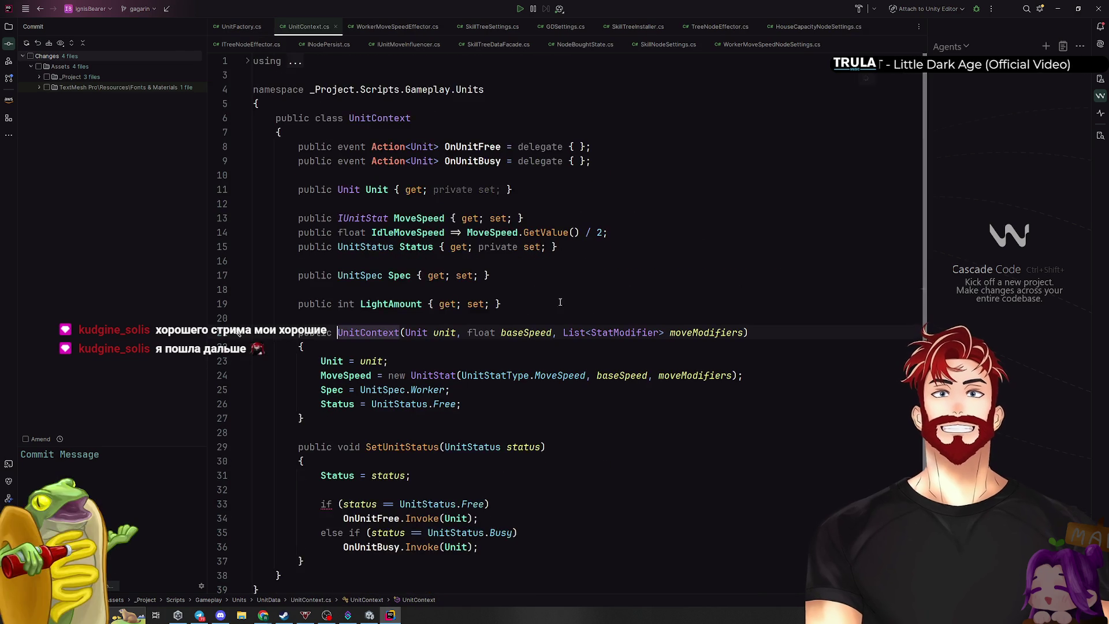
pyautogui.click(529, 375)
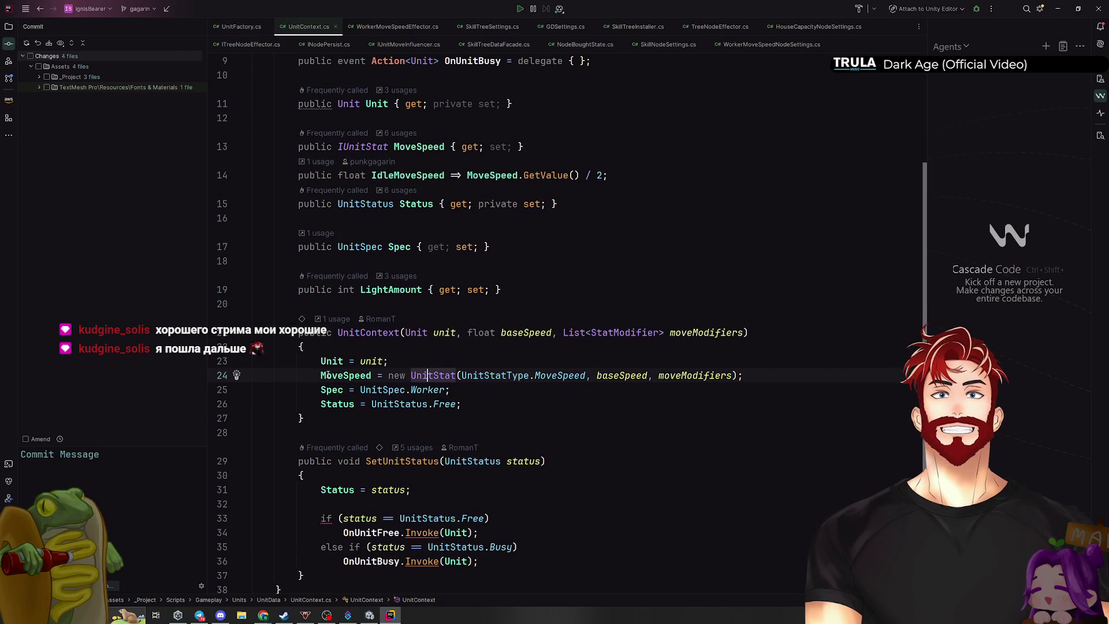
pyautogui.click(659, 376)
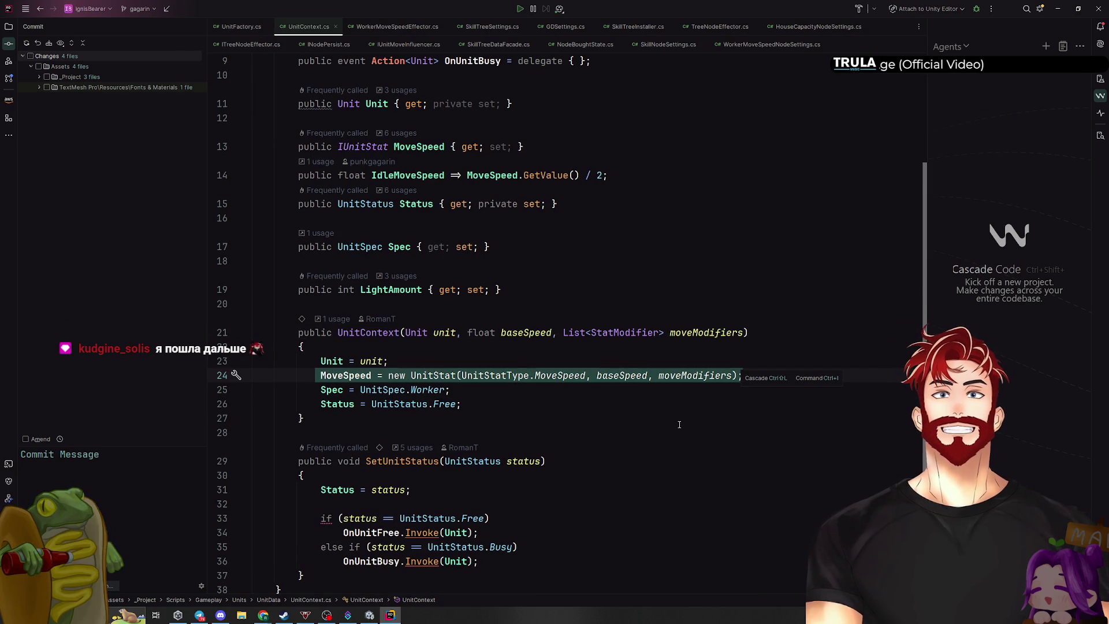
pyautogui.hotkey('alt', 'Up')
pyautogui.hotkey('ctrl', 'b')
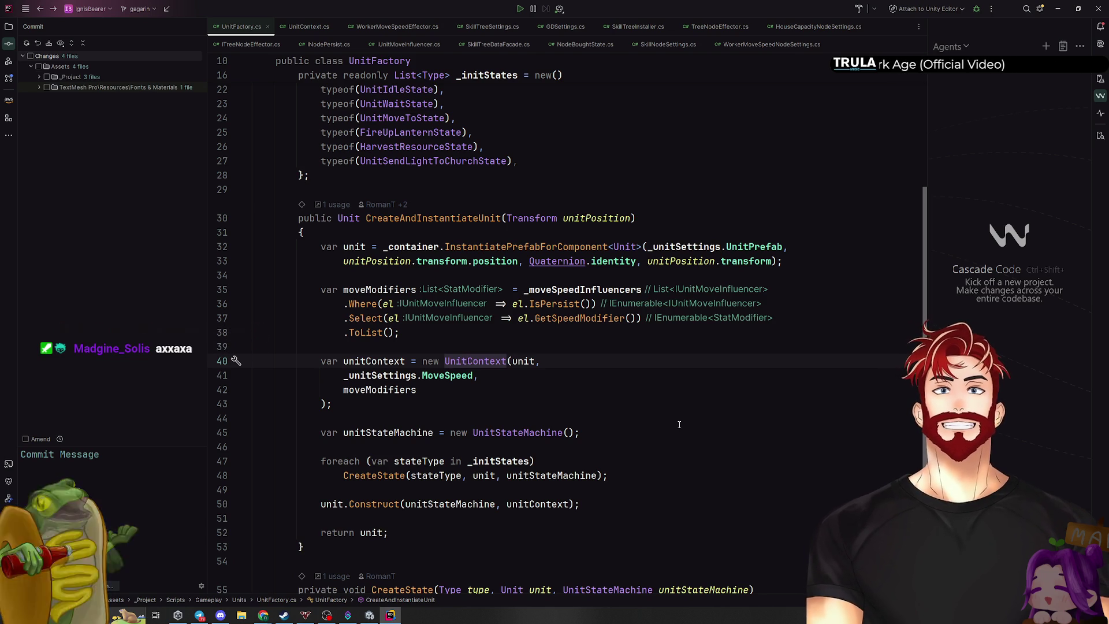
pyautogui.keyDown('ctrl'); pyautogui.click(481, 361); pyautogui.keyUp('ctrl')
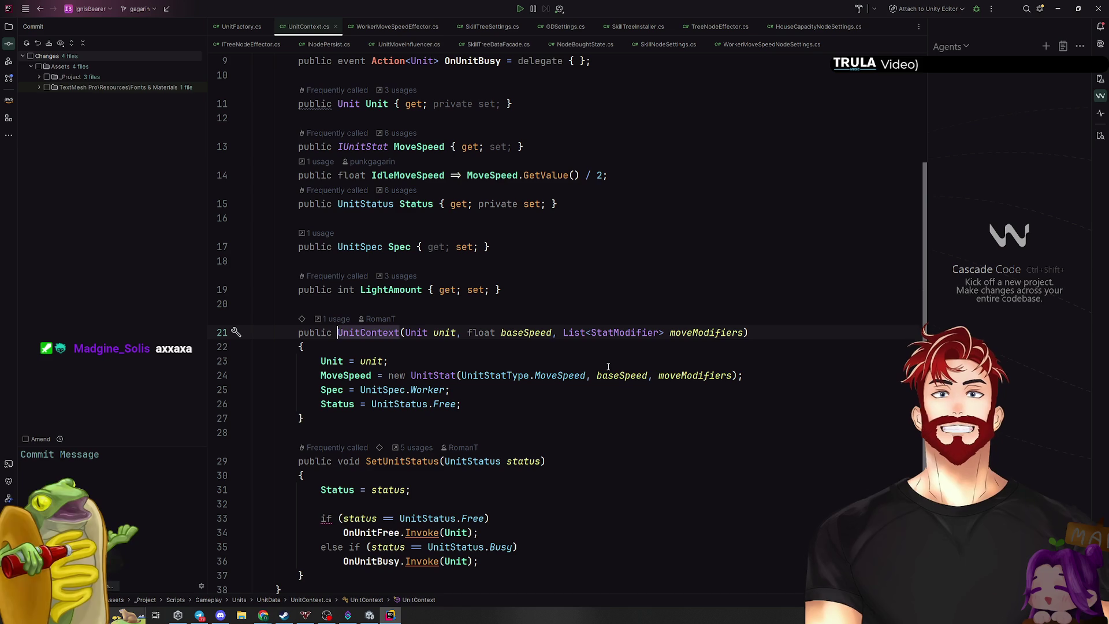
pyautogui.click(625, 374)
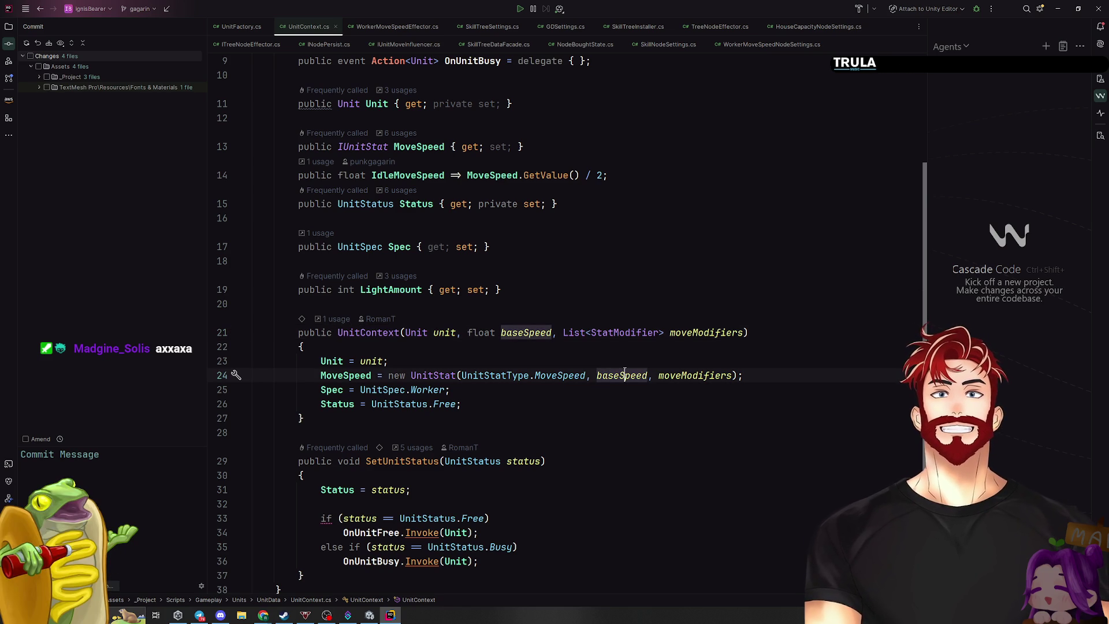
pyautogui.click(713, 375)
pyautogui.click(439, 376)
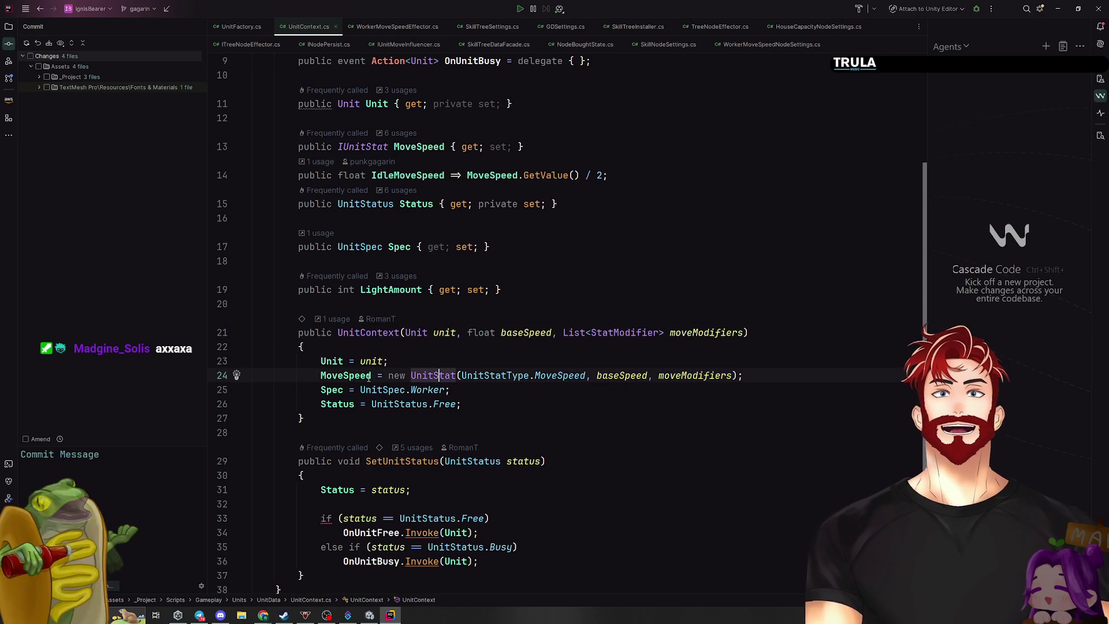
pyautogui.moveTo(468, 332)
pyautogui.mouseDown()
pyautogui.moveTo(751, 347)
pyautogui.moveTo(748, 334)
pyautogui.mouseUp()
pyautogui.click(461, 375)
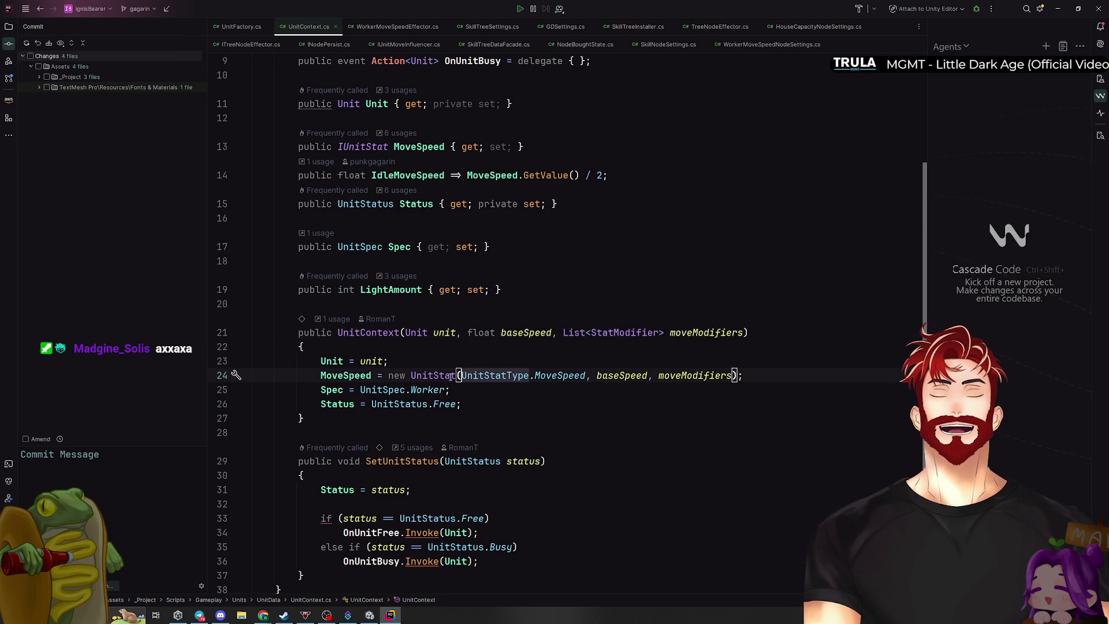
pyautogui.moveTo(388, 376)
pyautogui.mouseDown()
pyautogui.moveTo(751, 377)
pyautogui.moveTo(732, 378)
pyautogui.mouseUp()
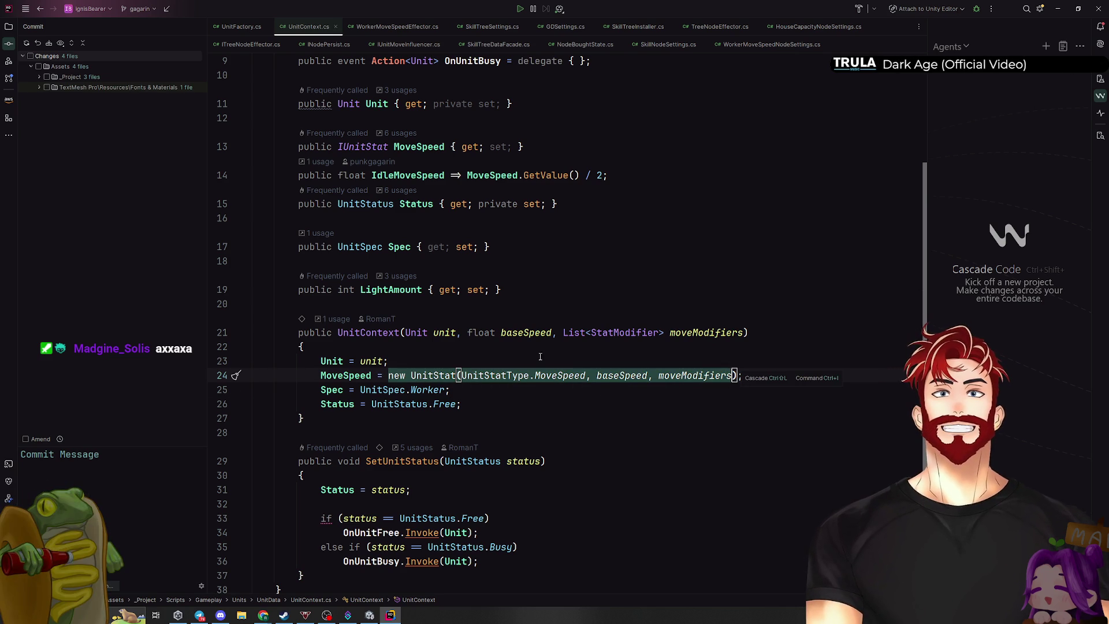
pyautogui.click(524, 333)
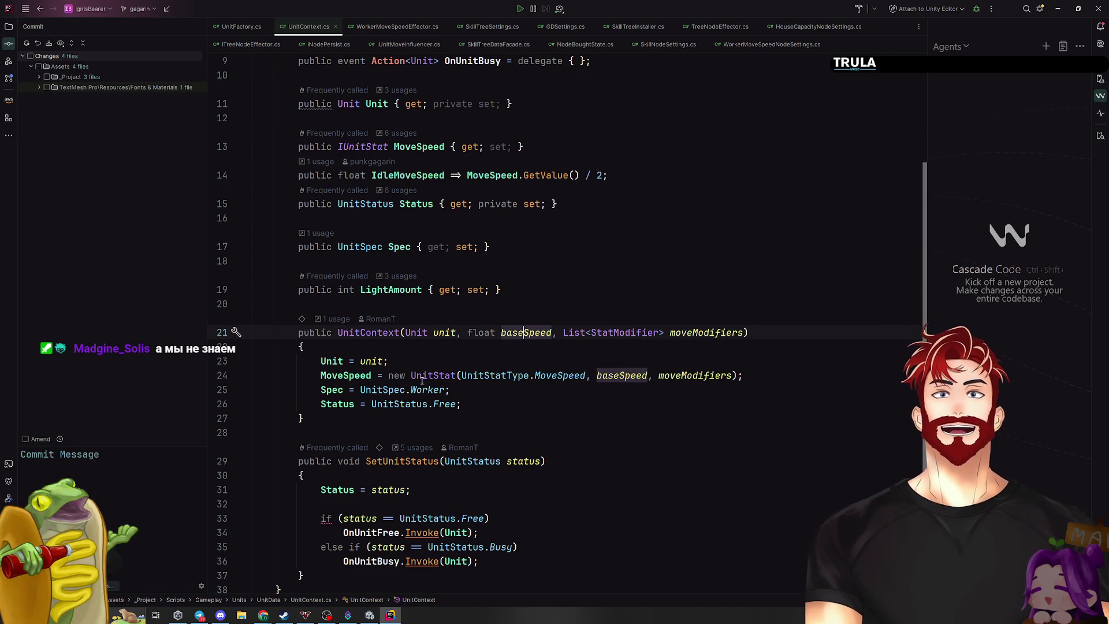
pyautogui.click(460, 376)
# Add 'UnitStat moveSpeed,' to the UnitContext constructor and open its call in UnitFactory.cs
pyautogui.click(465, 333)
pyautogui.write('UnitStat')
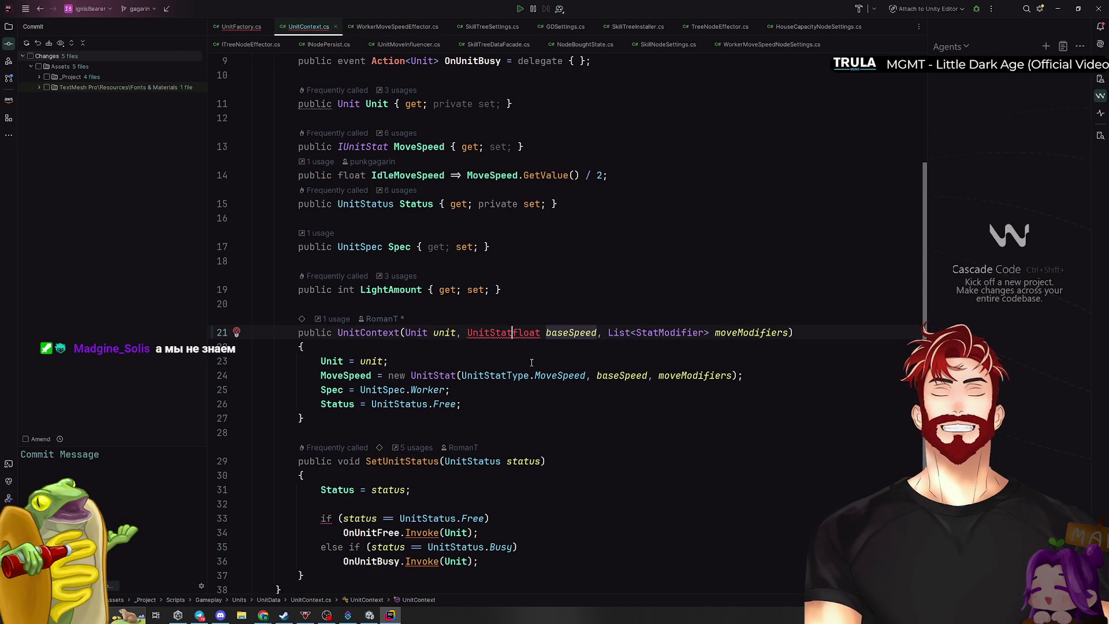
pyautogui.write(' moveSpeed,')
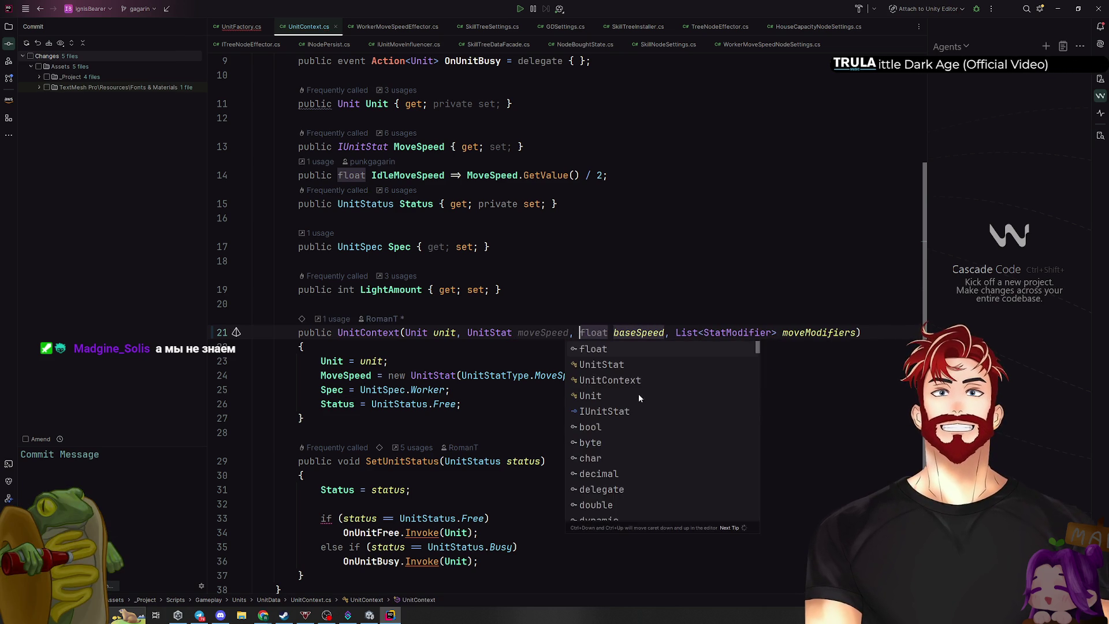
pyautogui.press('Escape')
pyautogui.keyDown('ctrl'); pyautogui.click(388, 335); pyautogui.keyUp('ctrl')
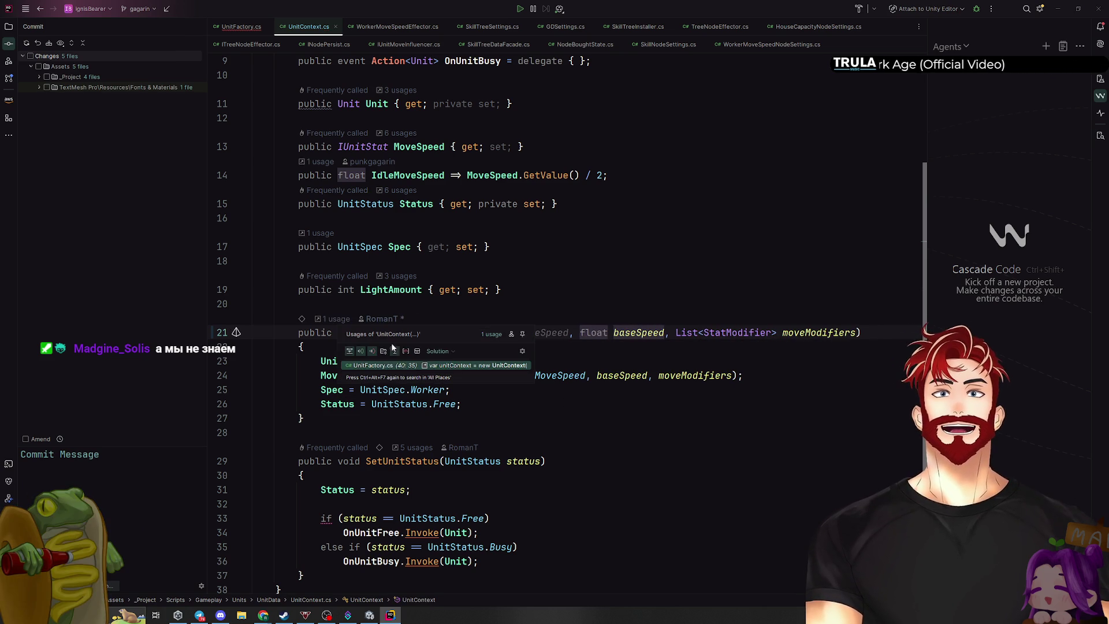
pyautogui.click(380, 365)
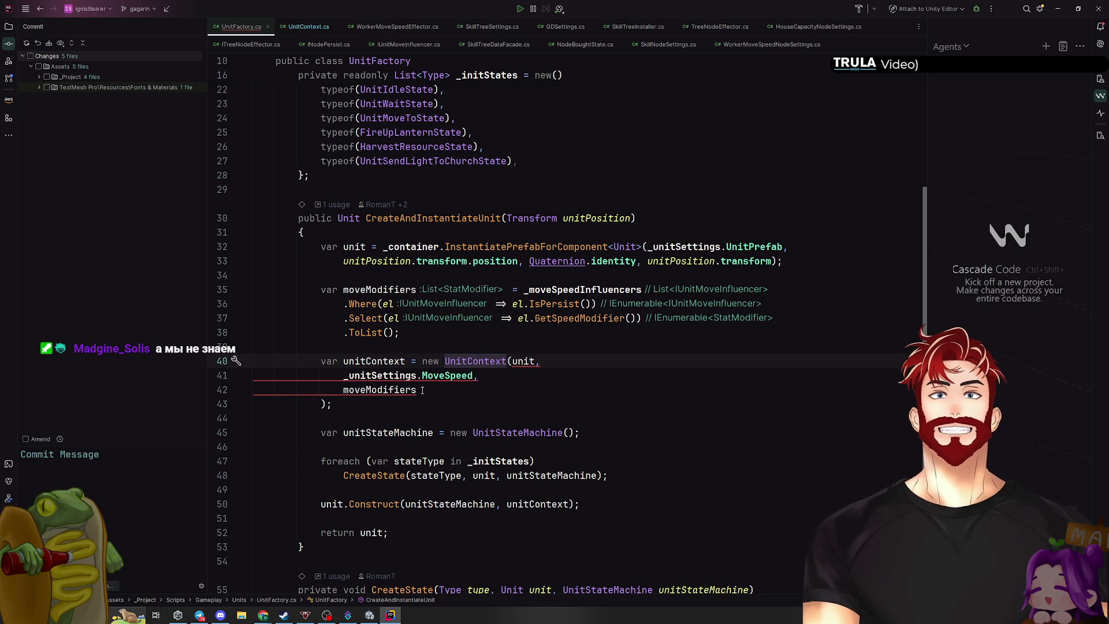
# Cut the old speed arguments from the UnitContext call and paste them below as a comment
pyautogui.moveTo(425, 390); pyautogui.dragTo(345, 376)
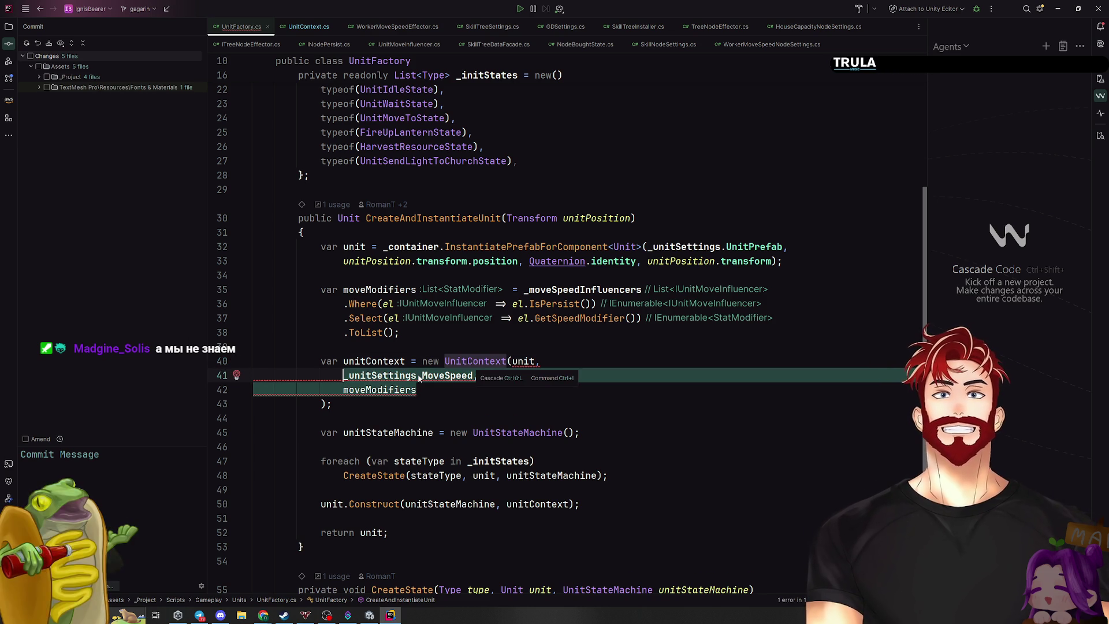
pyautogui.press('BackSpace')
pyautogui.click(429, 337)
pyautogui.press('Return')
pyautogui.write('_unitSettings.MoveSpeed,             moveModifiers')
# Return to UnitContext.cs and copy the new UnitStat expression on line 24
pyautogui.hotkey('ctrl', 'e')
pyautogui.click(570, 172)
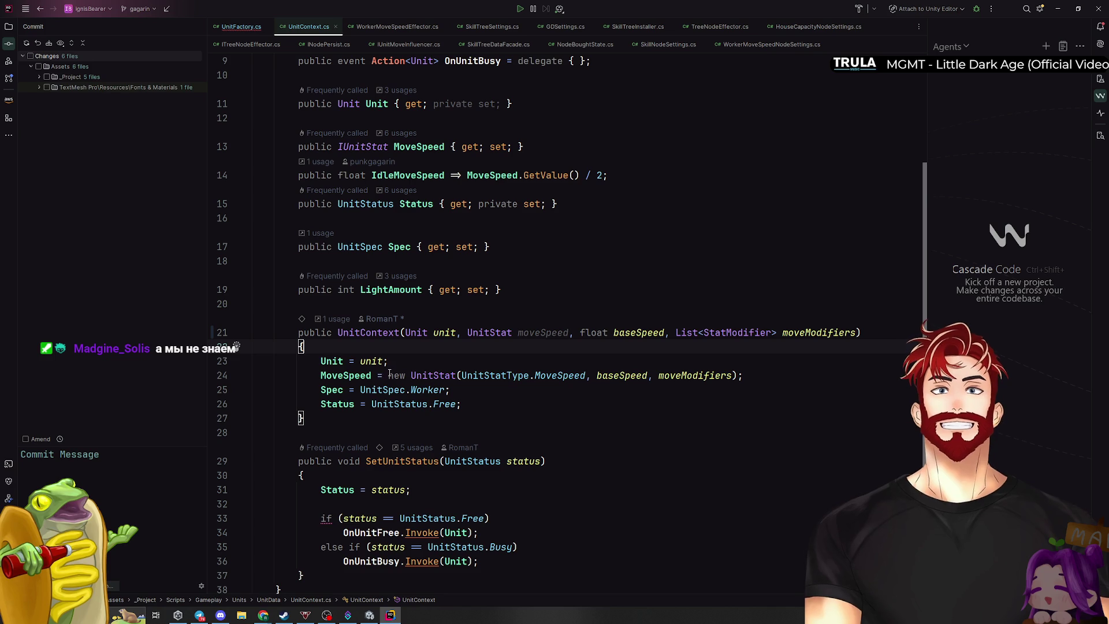
pyautogui.moveTo(389, 375); pyautogui.dragTo(738, 377)
pyautogui.hotkey('ctrl', 'c')
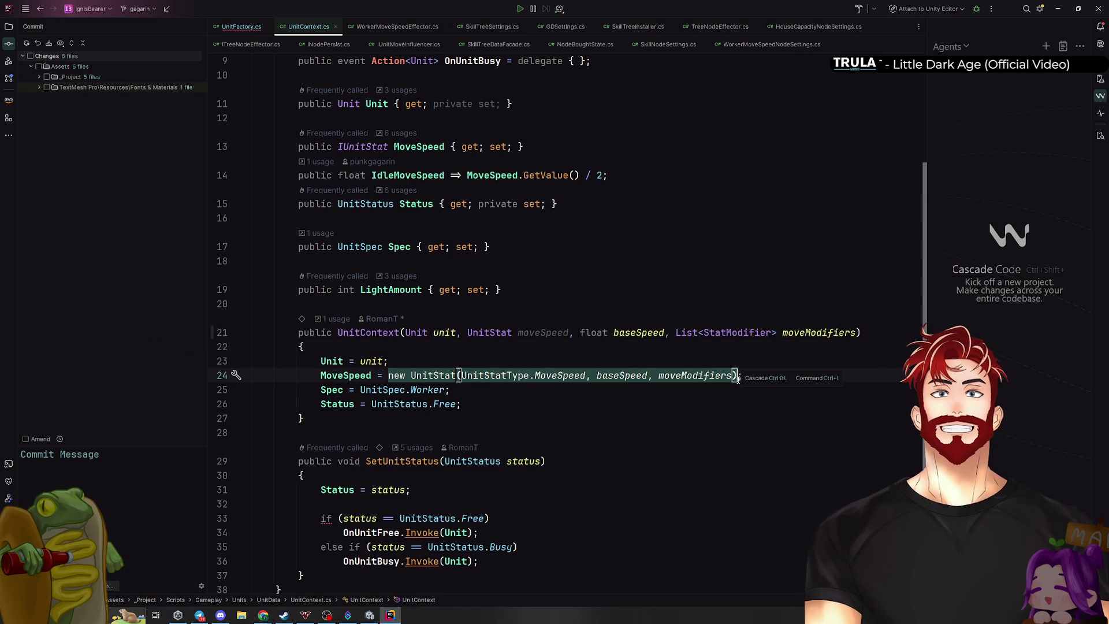
pyautogui.hotkey('ctrl', 'e')
# Paste the UnitStat expression into the UnitContext call in UnitFactory.cs
pyautogui.press('Return')
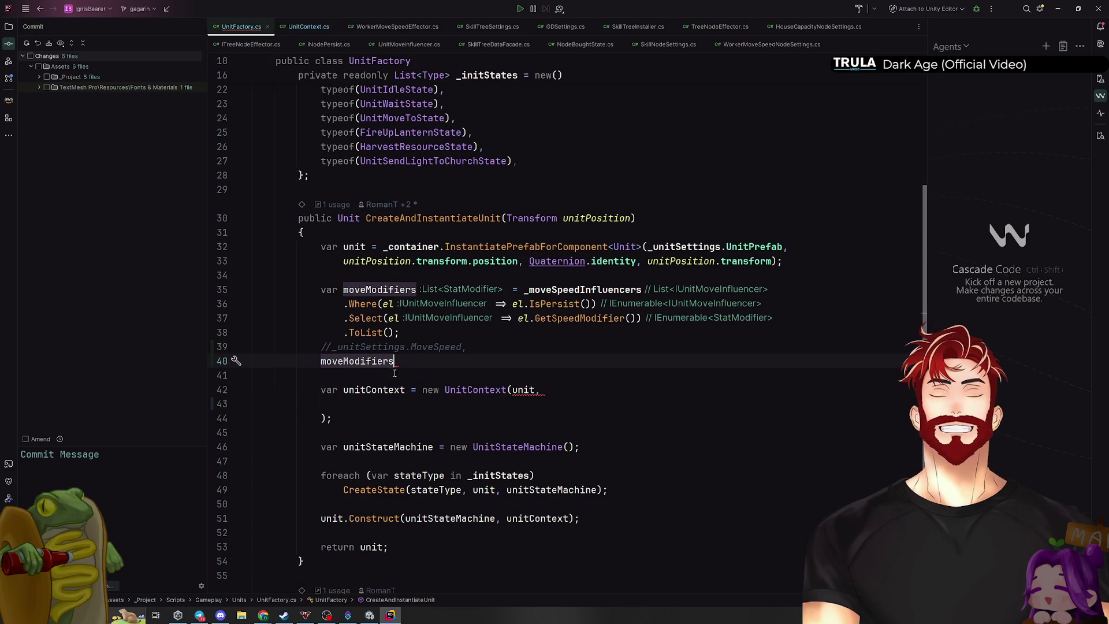
pyautogui.hotkey('ctrl', 'v')
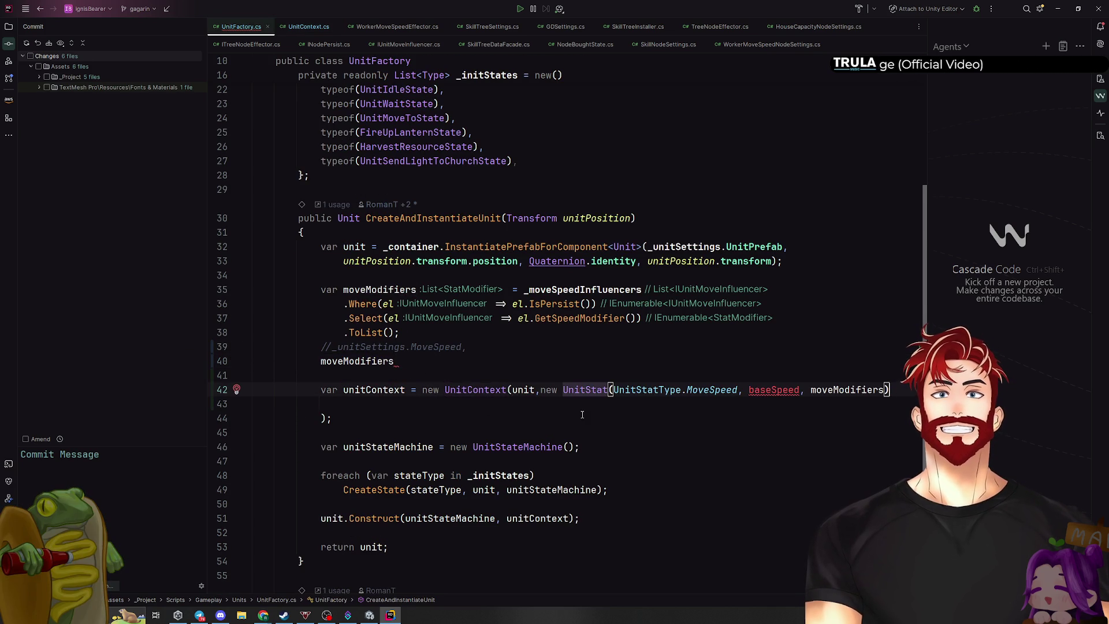
pyautogui.press('Delete')
pyautogui.press('Delete')
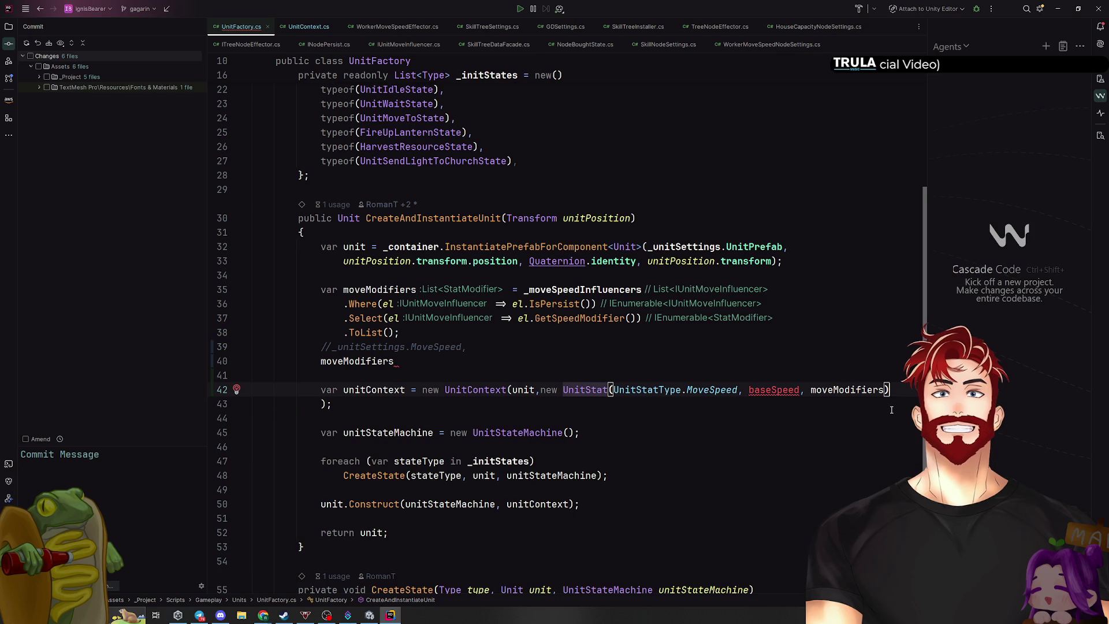
pyautogui.click(723, 428)
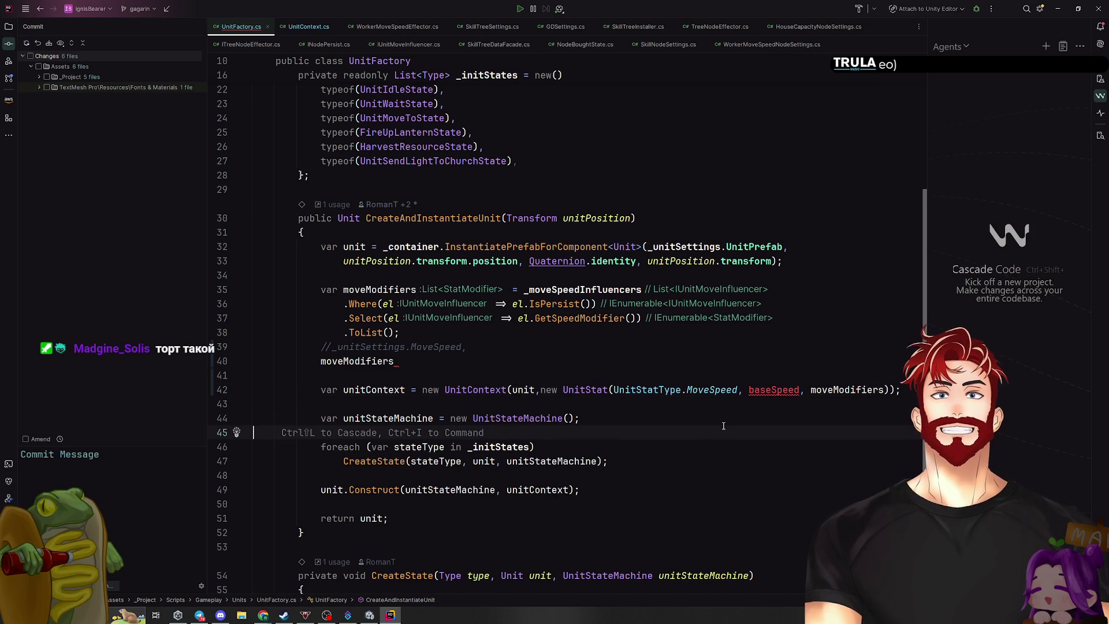
# Replace baseSpeed in the UnitStat call with _unitSettings.MoveSpeed from the comment
pyautogui.click(369, 346)
pyautogui.hotkey('ctrl', 'w')
pyautogui.hotkey('ctrl', 'w')
pyautogui.hotkey('ctrl', 'w')
pyautogui.hotkey('ctrl', 'c')
pyautogui.doubleClick(774, 390)
pyautogui.hotkey('ctrl', 'v')
pyautogui.click(857, 430)
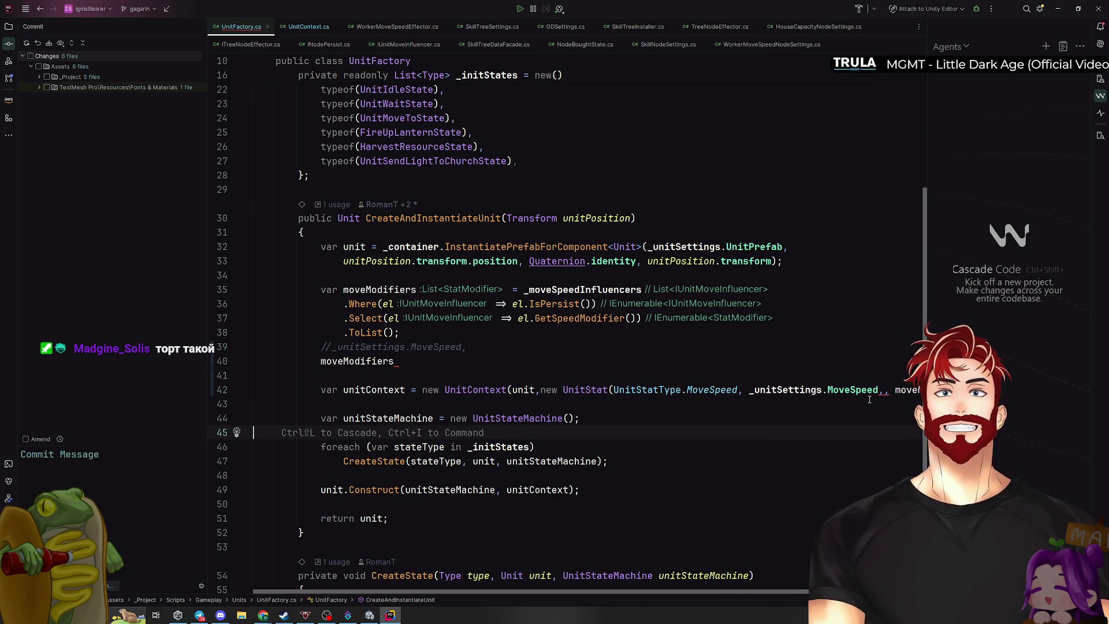
# Extract the UnitStat expression into a moveSpeed variable and pass it to UnitContext
pyautogui.click(541, 390)
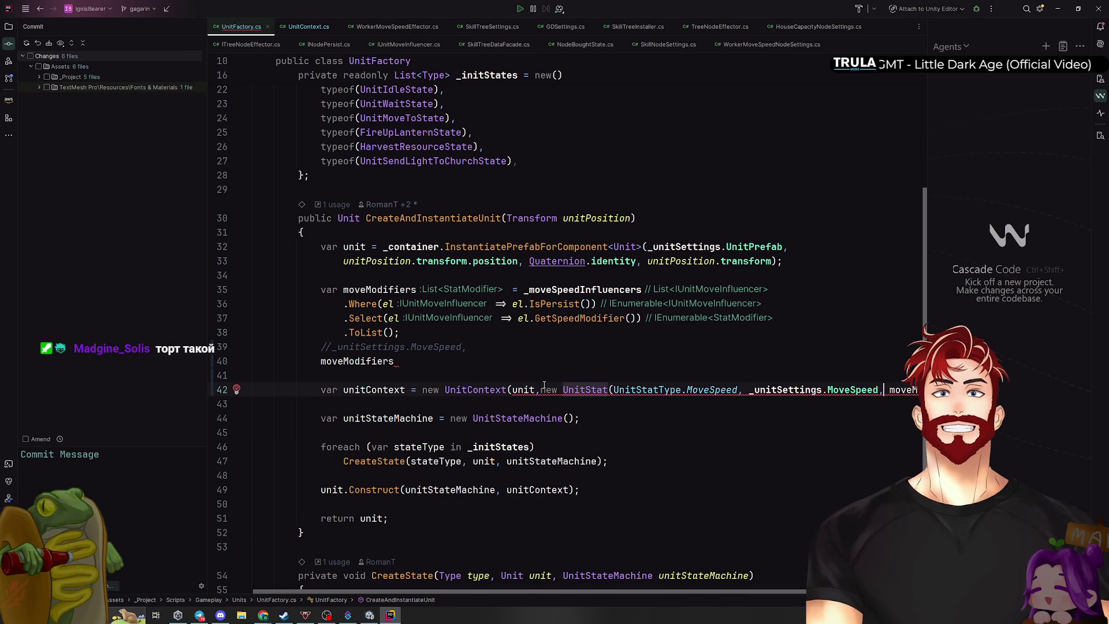
pyautogui.press('Return')
pyautogui.hotkey('ctrl', 'w')
pyautogui.hotkey('ctrl', 'w')
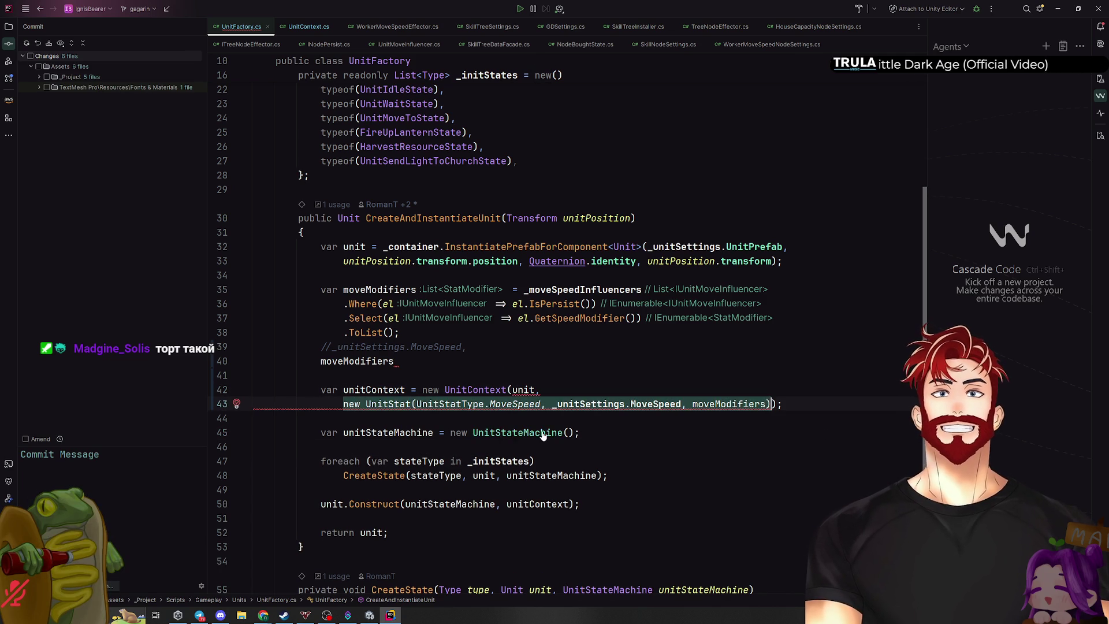
pyautogui.hotkey('ctrl', 'alt', 'v')
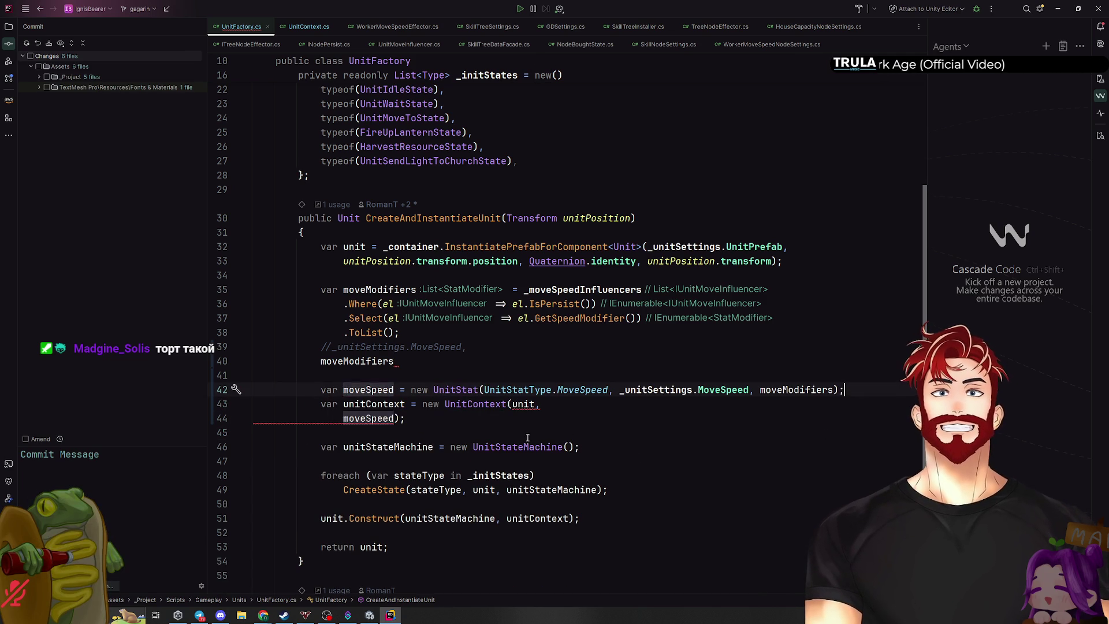
pyautogui.click(547, 405)
pyautogui.press('Delete')
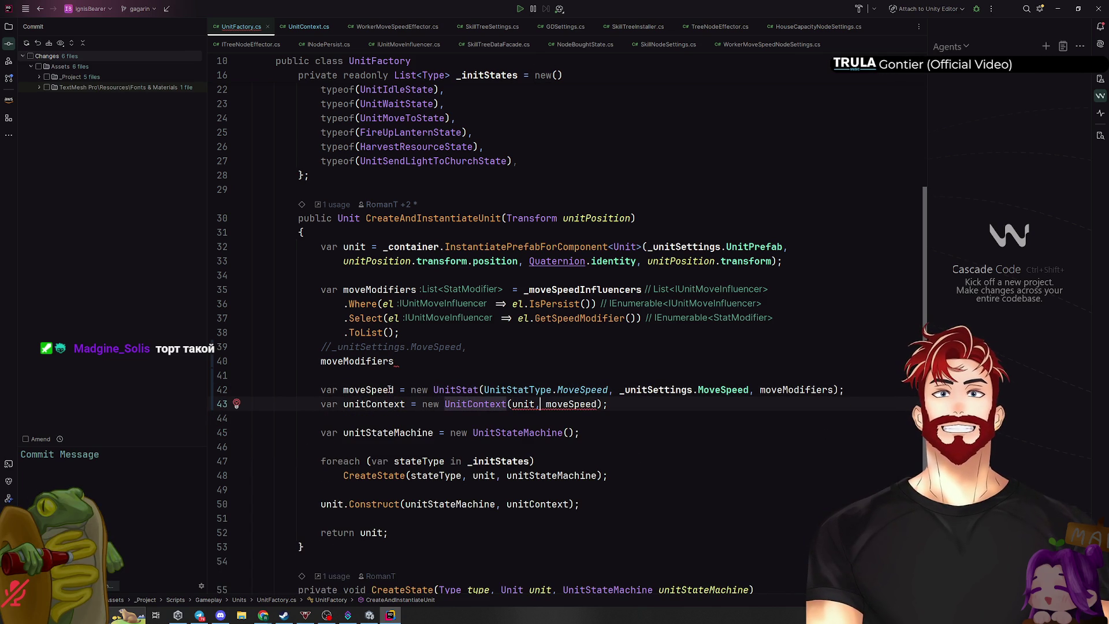
# Delete the leftover commented argument lines and go to the UnitContext constructor
pyautogui.moveTo(425, 362); pyautogui.dragTo(254, 347)
pyautogui.press('BackSpace')
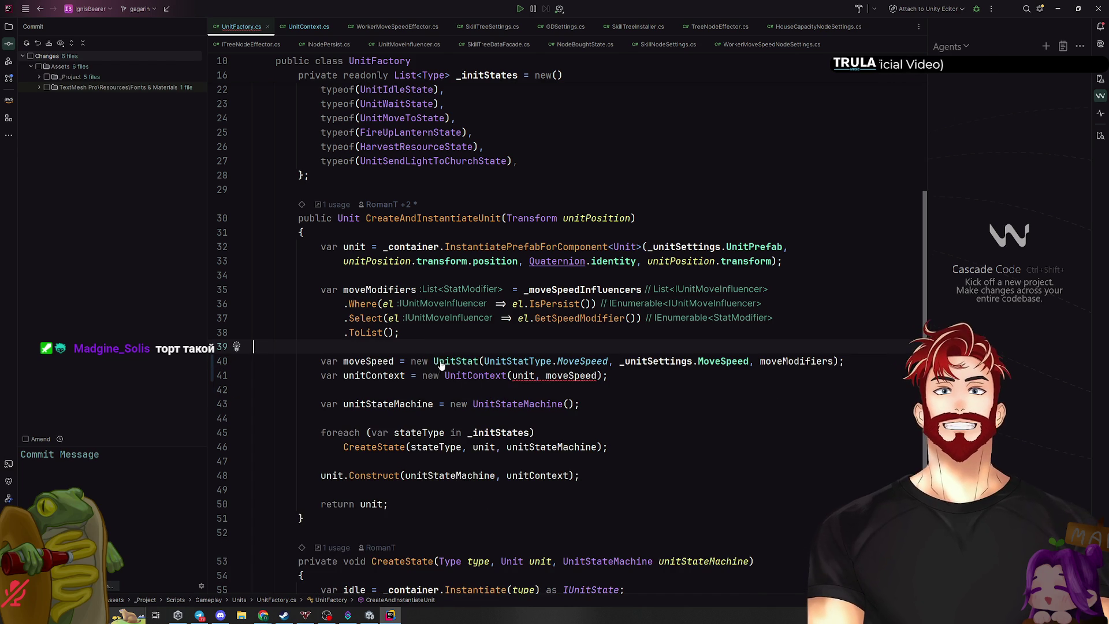
pyautogui.keyDown('ctrl'); pyautogui.click(468, 376); pyautogui.keyUp('ctrl')
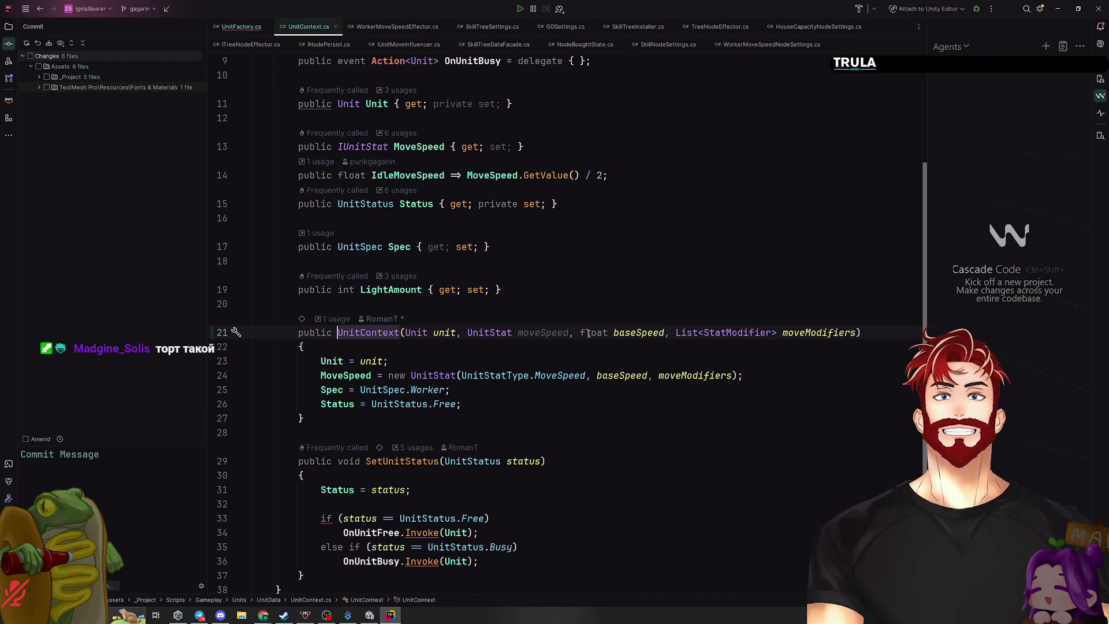
# Remove the baseSpeed and moveModifiers parameters and their arguments from the UnitContext constructor
pyautogui.moveTo(570, 333); pyautogui.dragTo(830, 333)
pyautogui.press('BackSpace')
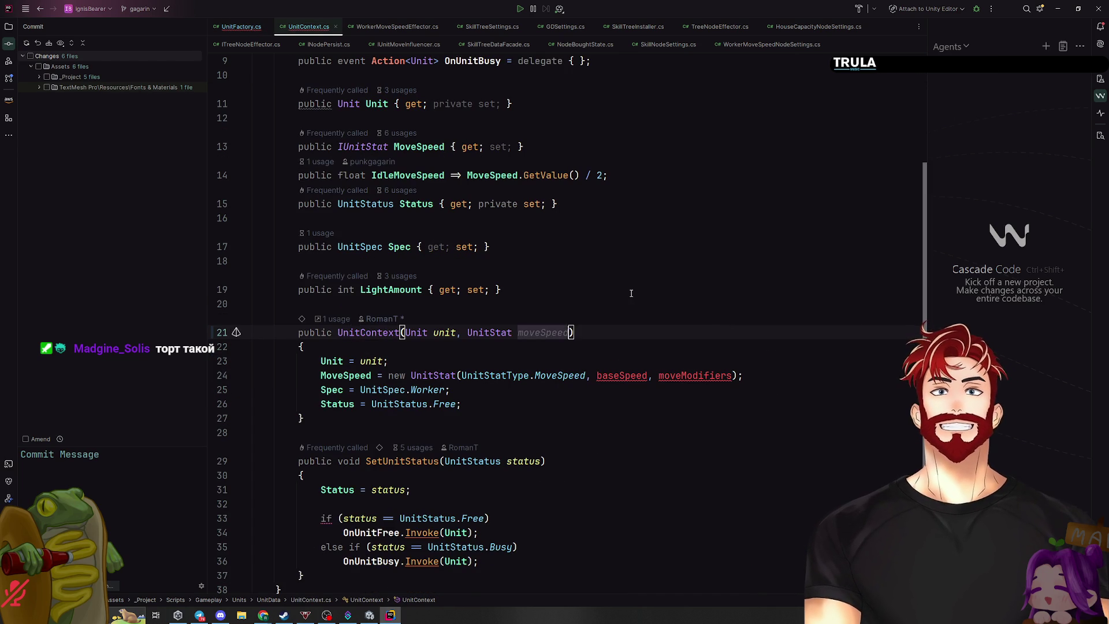
pyautogui.press('Up')
pyautogui.press('Up')
pyautogui.moveTo(586, 376); pyautogui.dragTo(733, 375)
pyautogui.press('BackSpace')
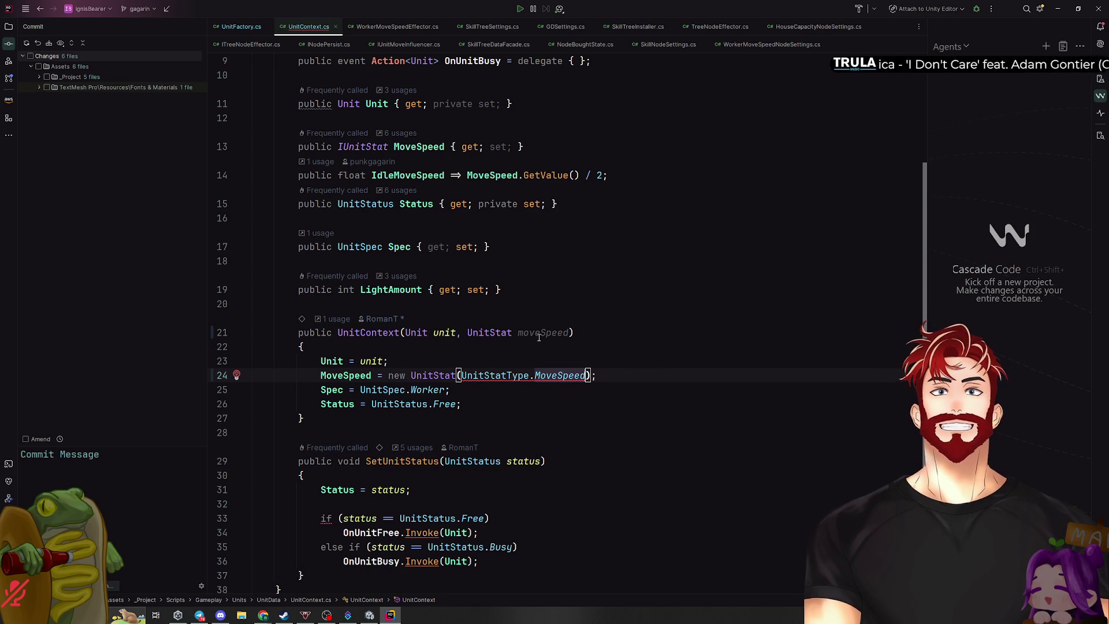
# Replace the new UnitStat expression with moveSpeed, so MoveSpeed = moveSpeed, and go back to UnitFactory.cs
pyautogui.moveTo(387, 376); pyautogui.dragTo(593, 376)
pyautogui.write('moveSpeed')
pyautogui.click(636, 329)
pyautogui.press('Up')
pyautogui.press('Up')
pyautogui.hotkey('ctrl', 'Tab')
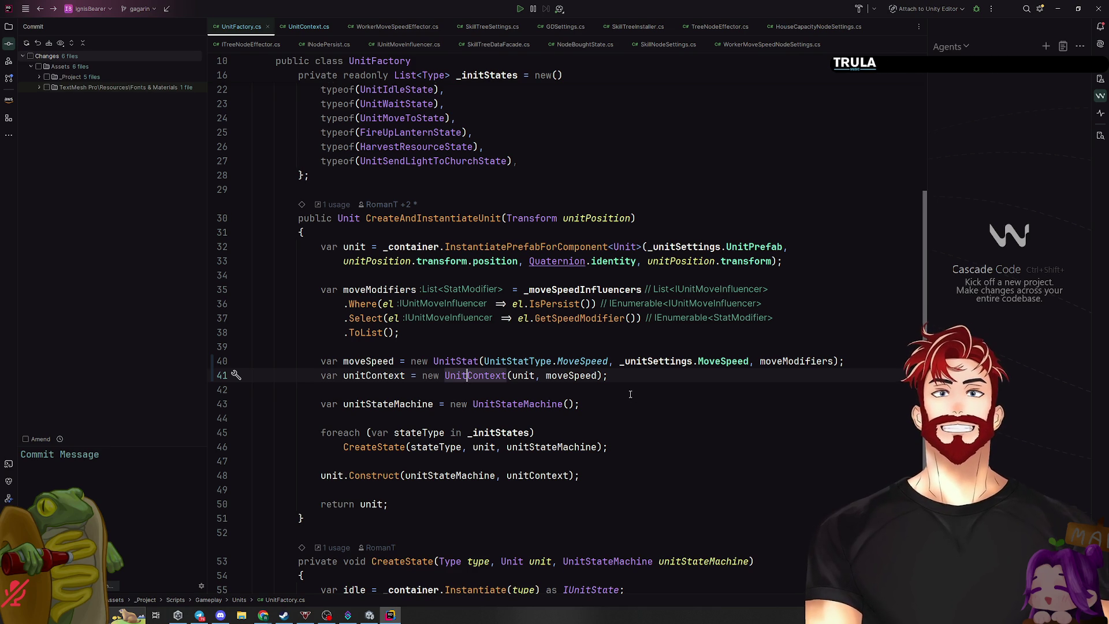
# Review lines 40 and 43 of CreateAndInstantiateUnit, where moveSpeed is built and passed, then return to Unity
pyautogui.scroll(5, 632, 395)
pyautogui.scroll(-10, 630, 394)
pyautogui.scroll(10, 630, 394)
pyautogui.scroll(-8, 638, 274)
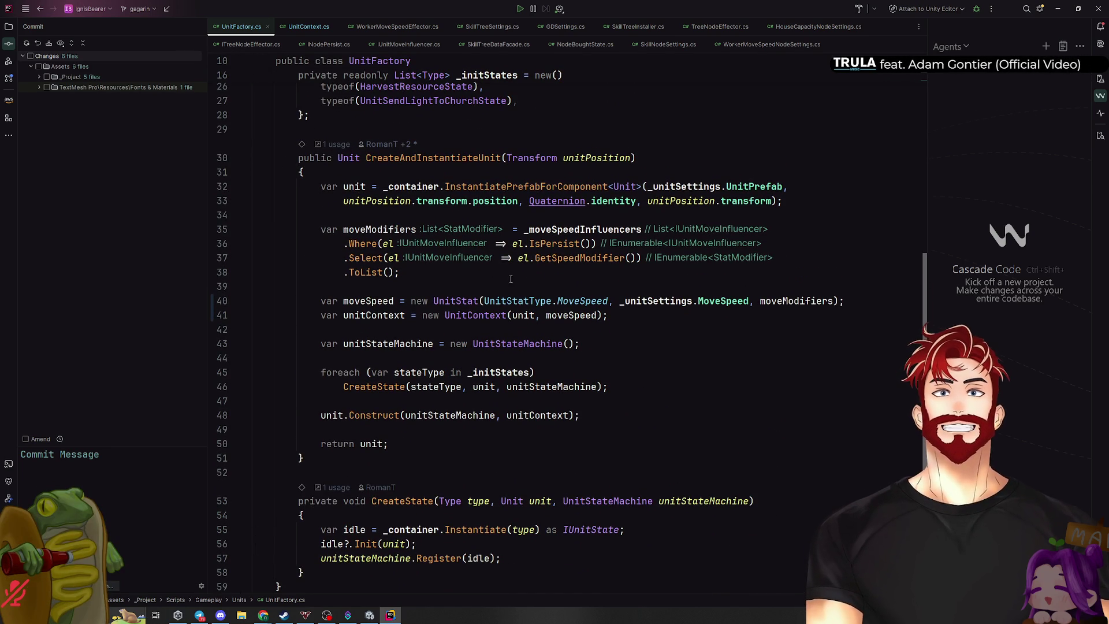
pyautogui.click(717, 302)
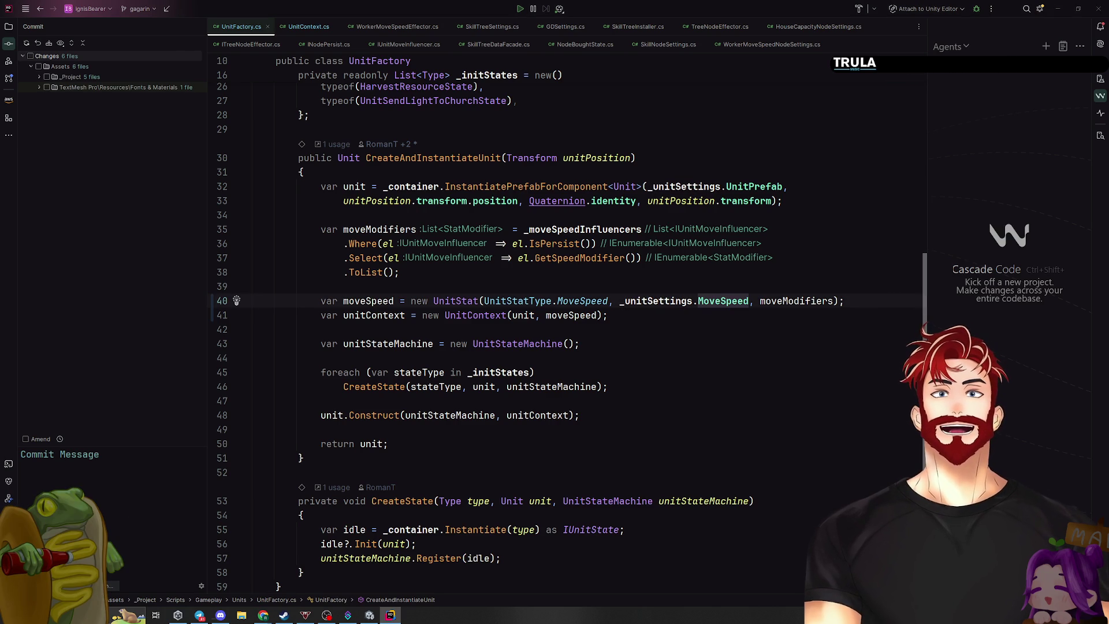
pyautogui.click(676, 337)
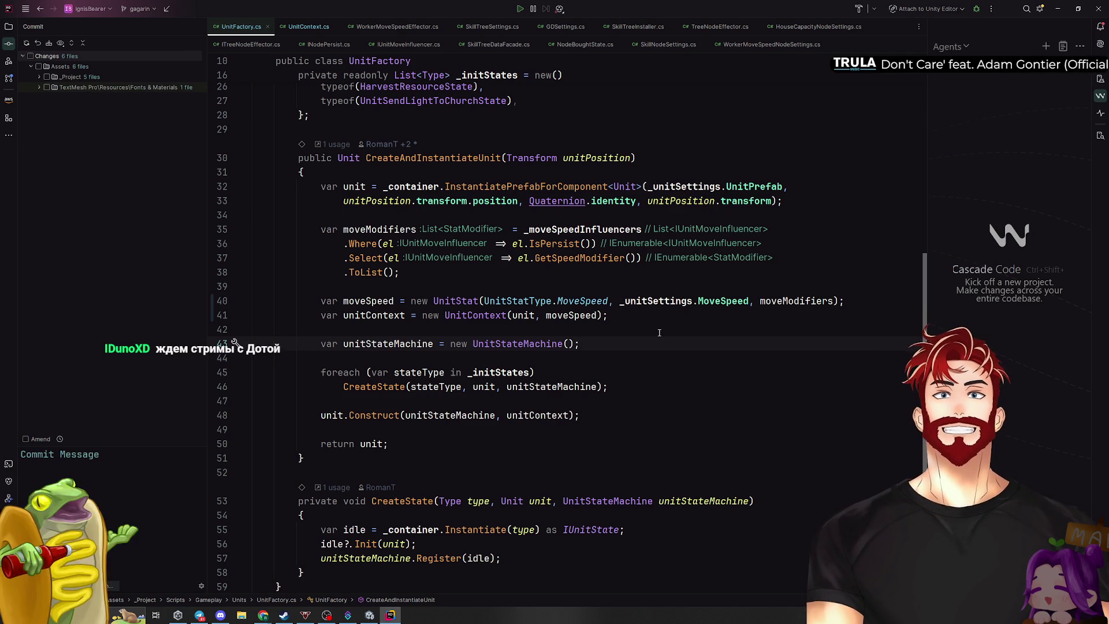
pyautogui.hotkey('alt', 'Tab')
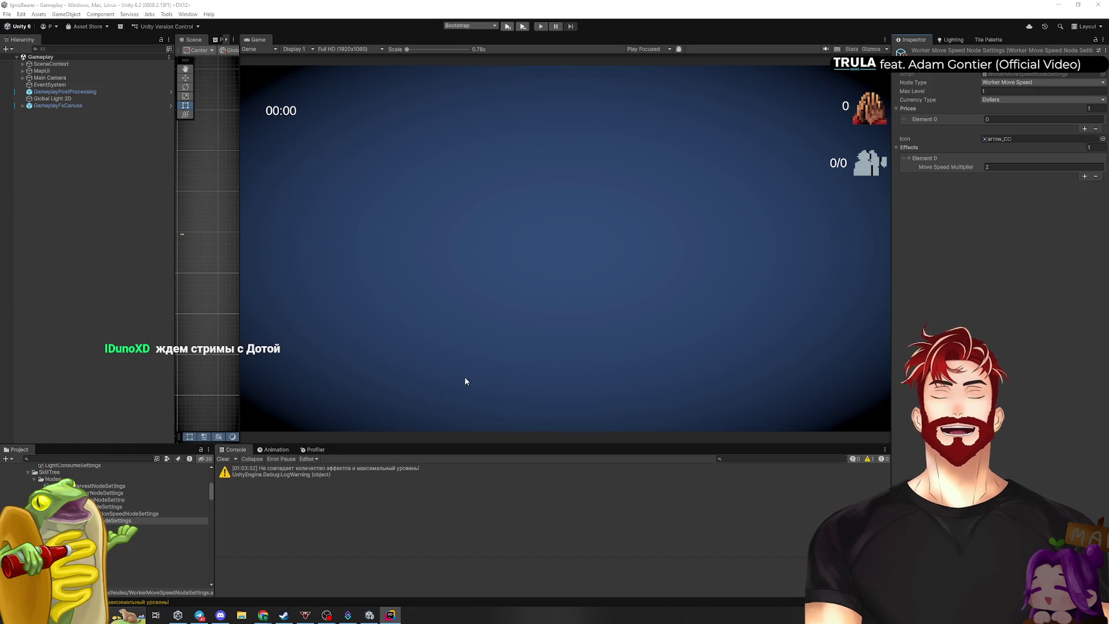
# Clear the old warning from the Unity Console
pyautogui.click(228, 459)
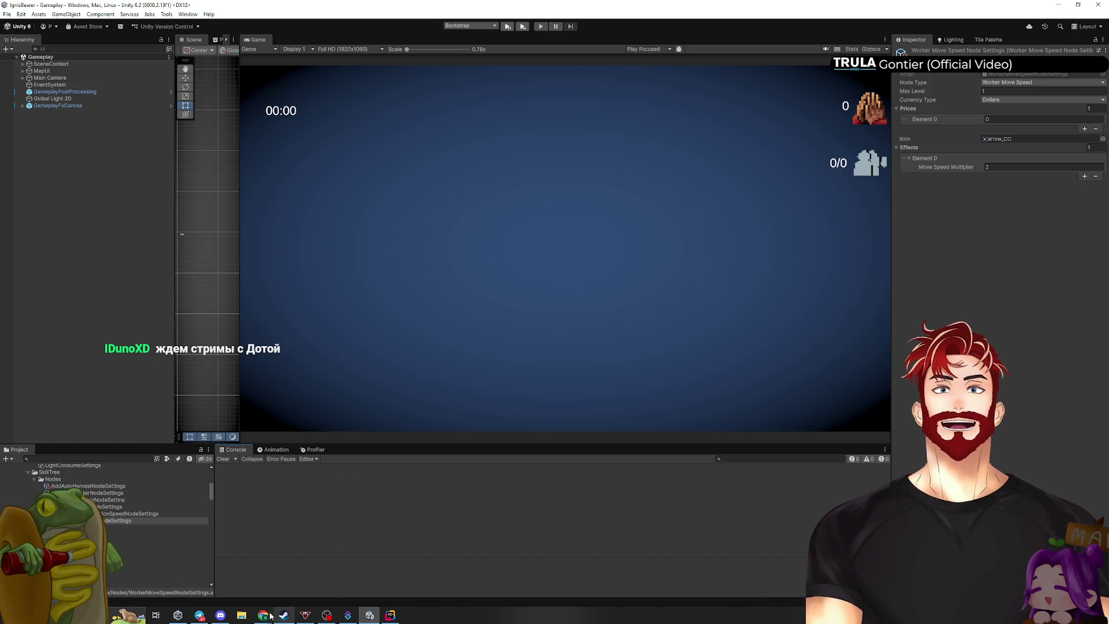
pyautogui.moveTo(268, 617)
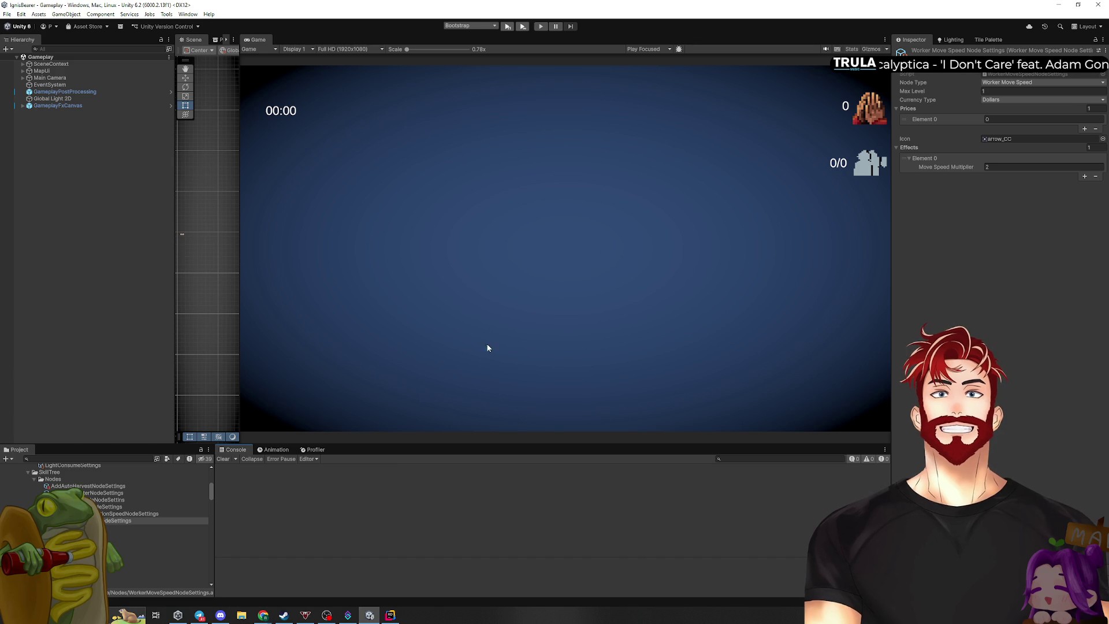
# Open the 'Применение эффектов от нод дерева талантов' card details on the GD play room board in Chrome
pyautogui.moveTo(263, 616)
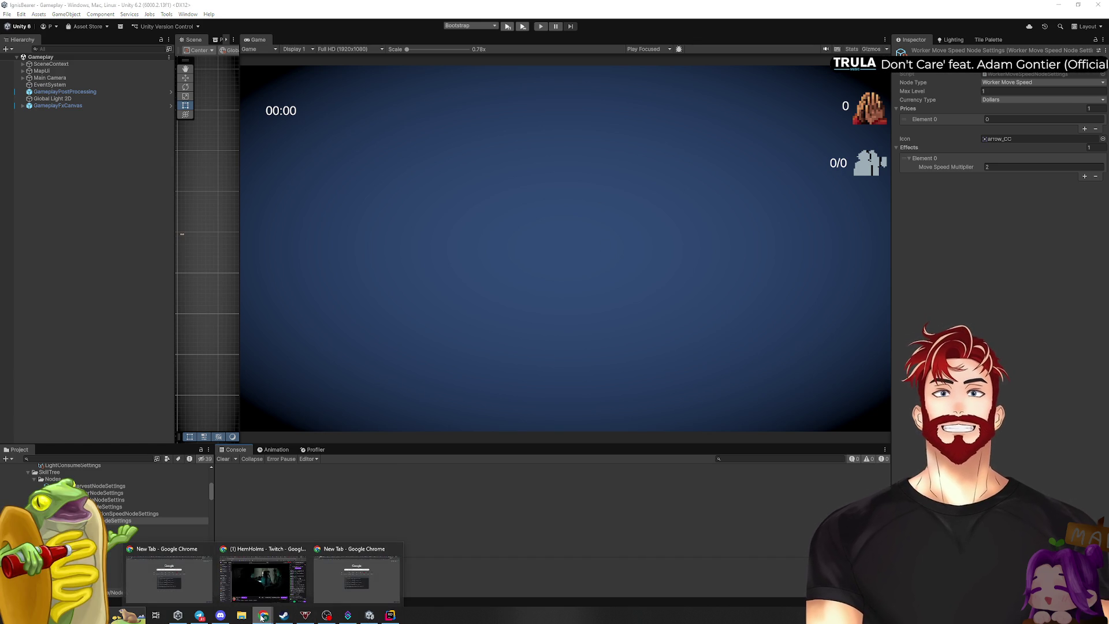
pyautogui.click(357, 575)
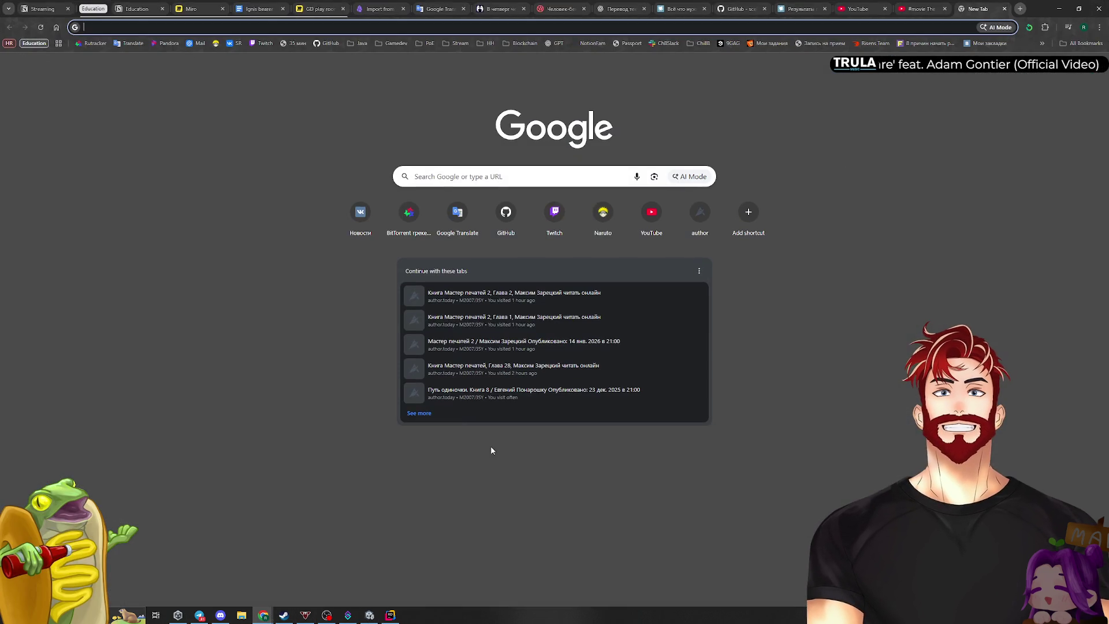
pyautogui.click(320, 8)
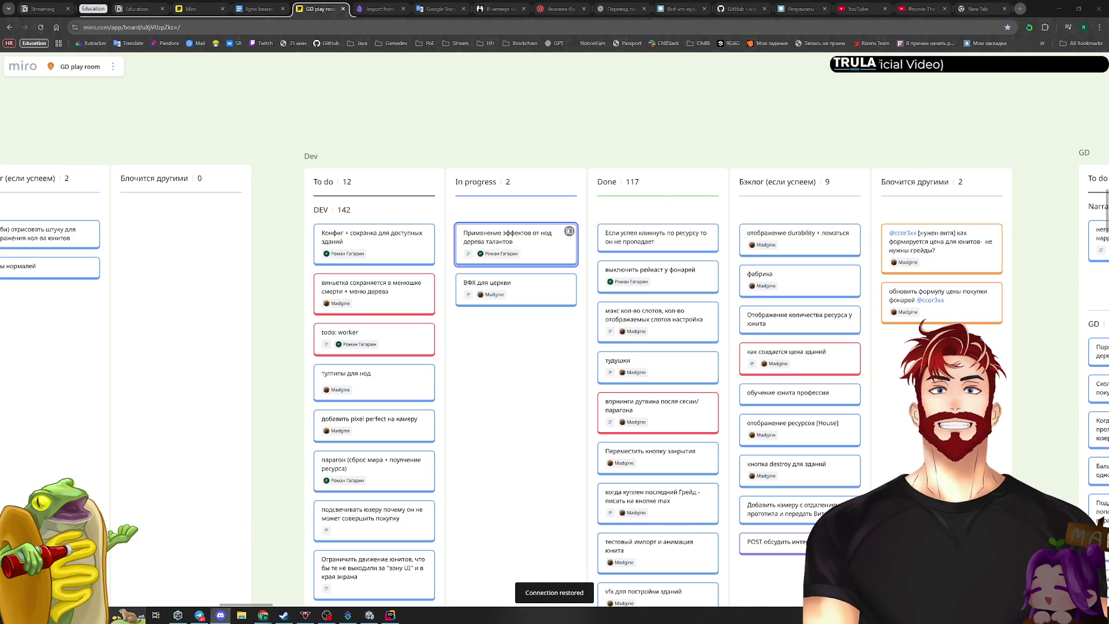
pyautogui.click(569, 231)
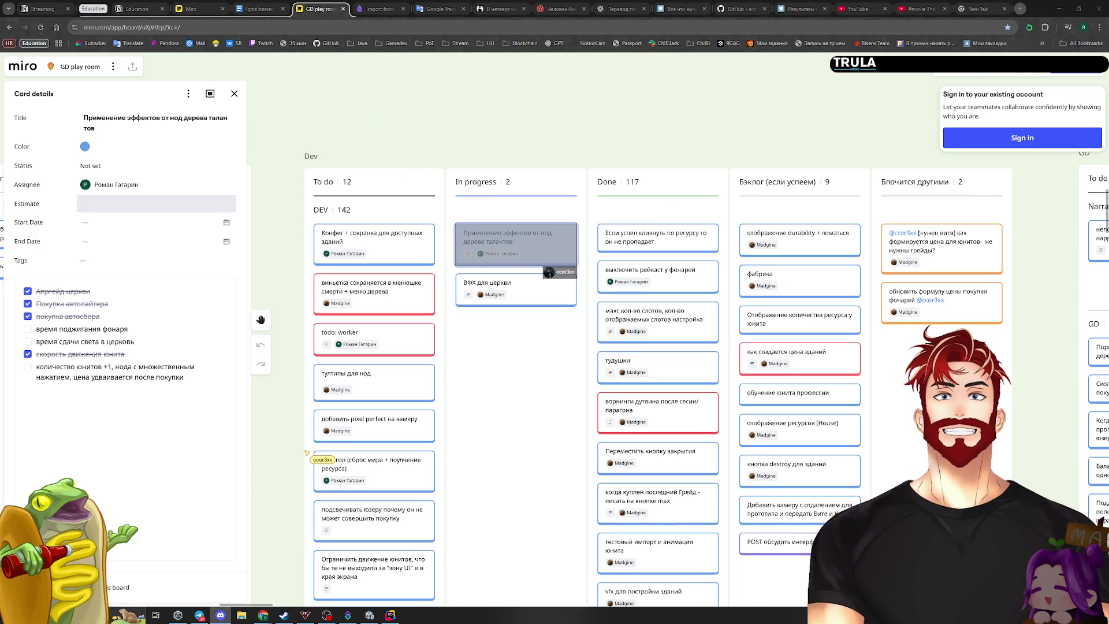
# Return from Telegram to the Miro board, zoom out around the card, and open a new tab
pyautogui.hotkey('alt', 'Tab')
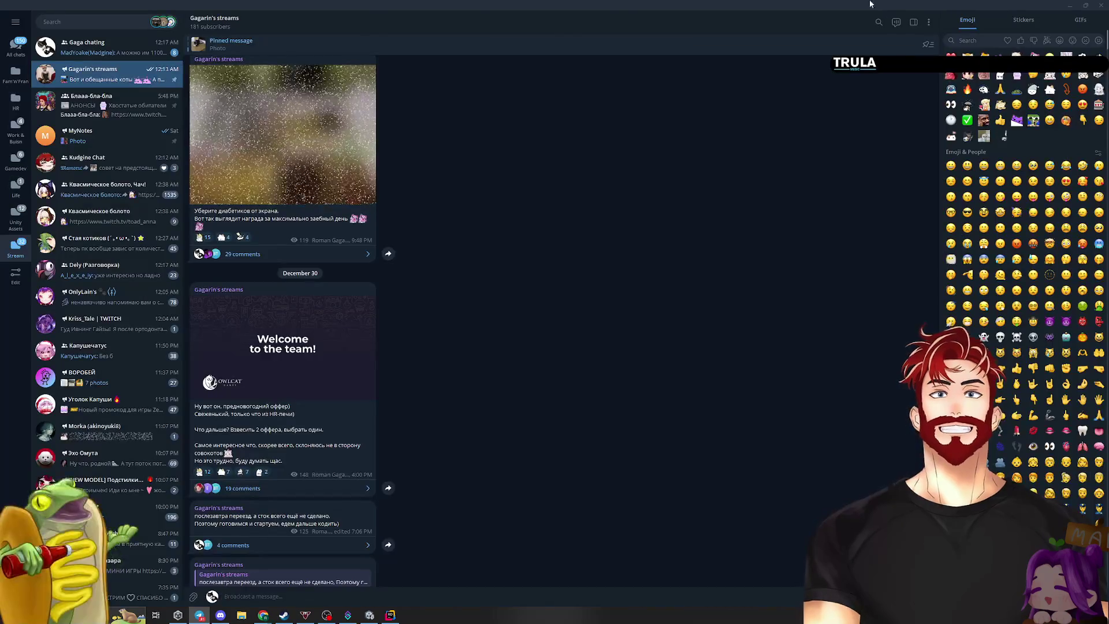
pyautogui.hotkey('alt', 'Tab')
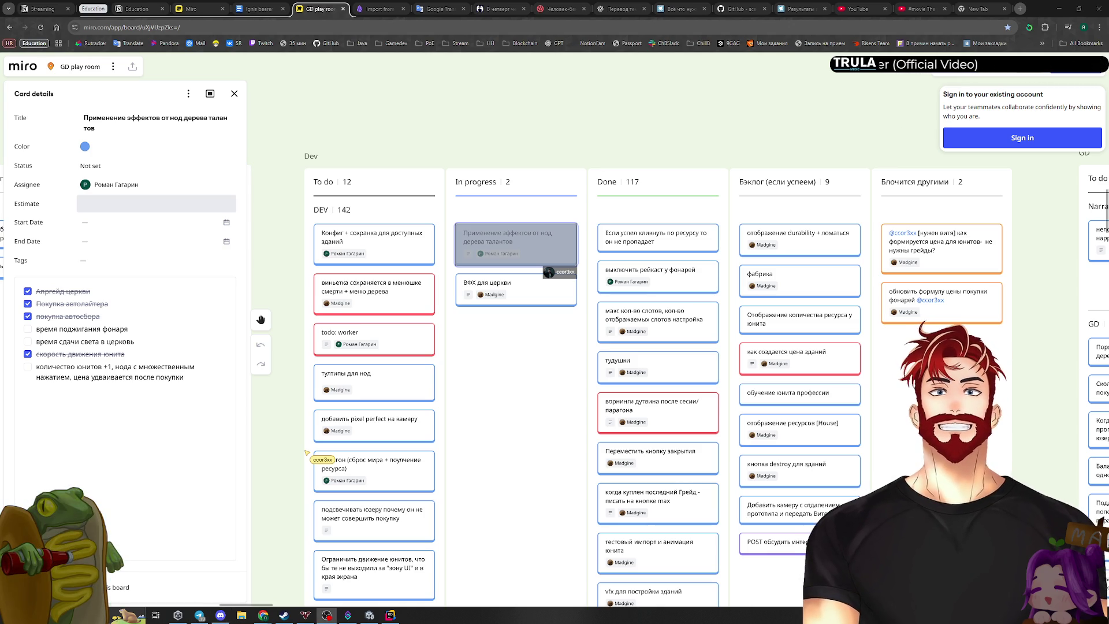
pyautogui.scroll(-1, 489, 150)
pyautogui.hscroll(-3, 439, 231)
pyautogui.scroll(-3, 450, 228)
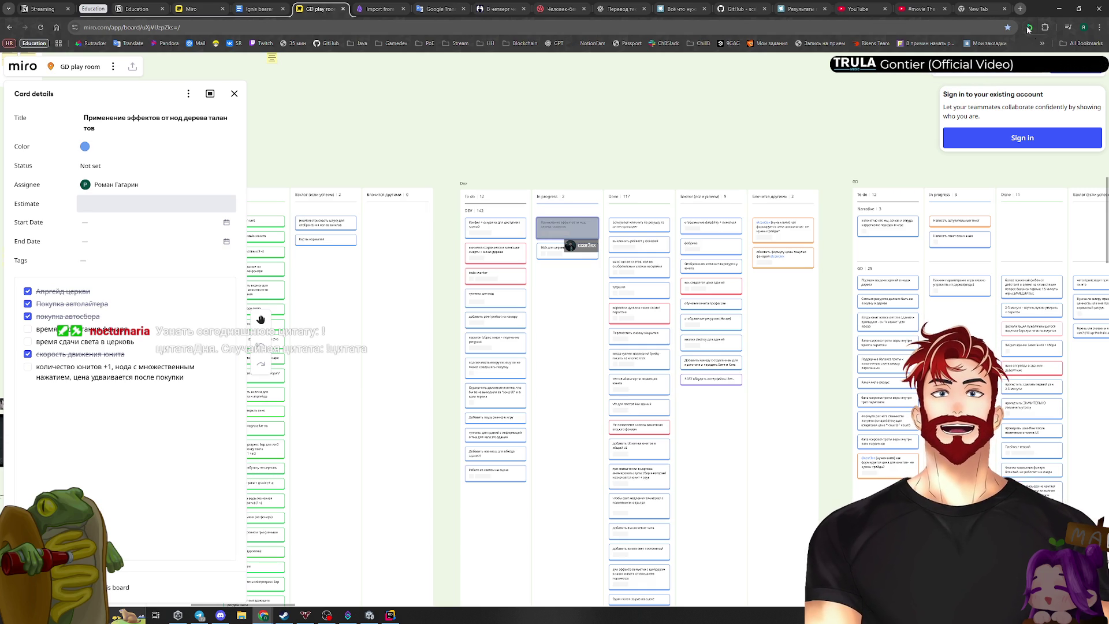
pyautogui.click(1020, 9)
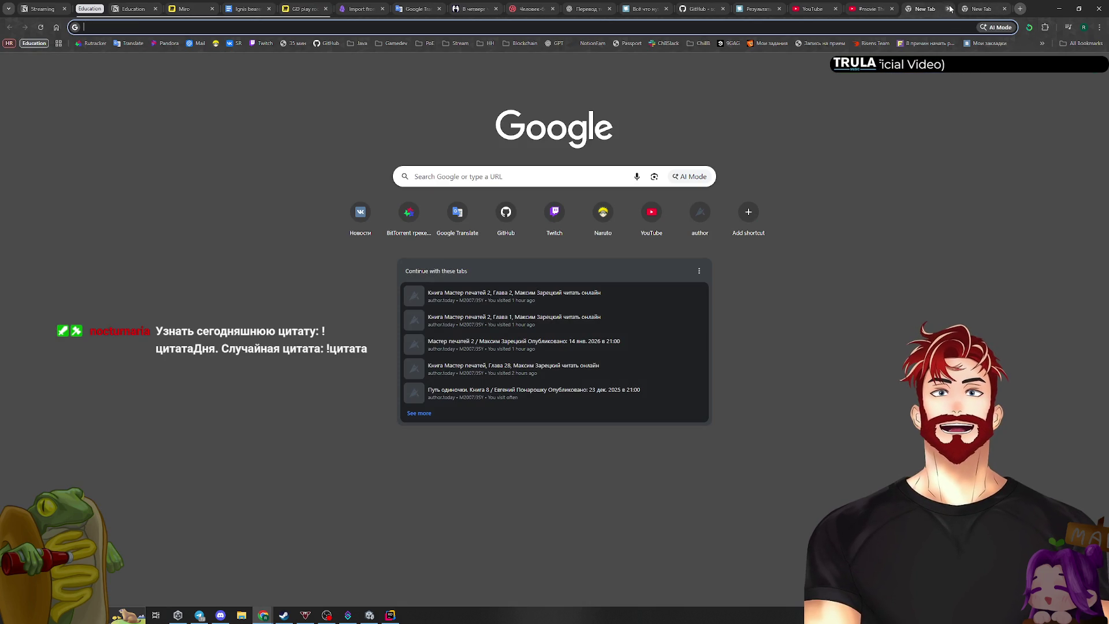
# Close the duplicate New Tab and minimize Chrome to bring Unity back
pyautogui.click(948, 9)
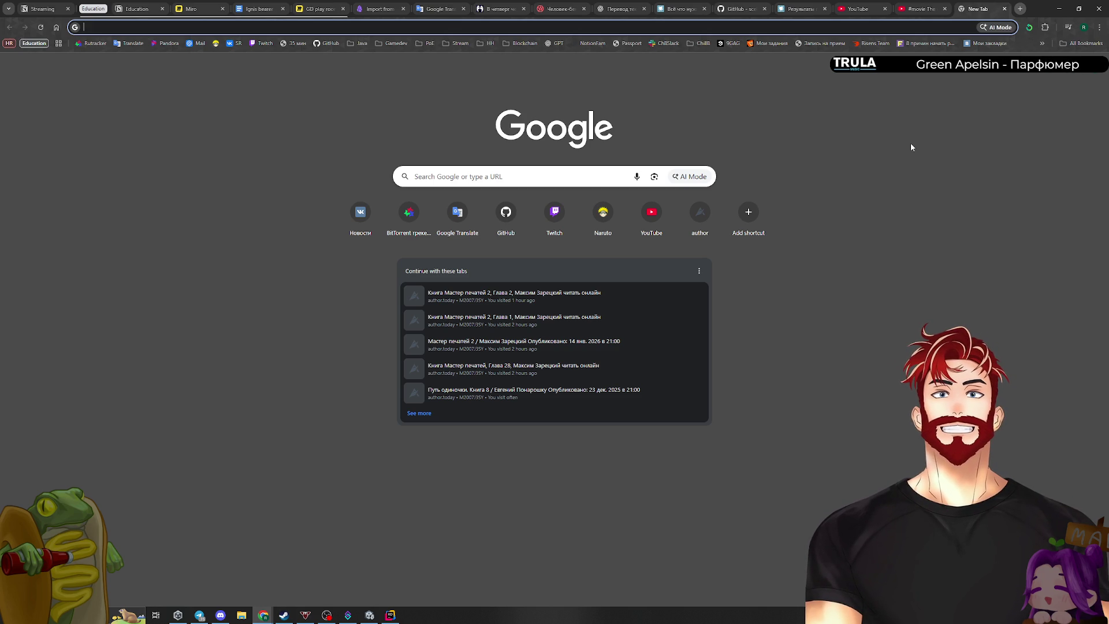
pyautogui.click(1059, 9)
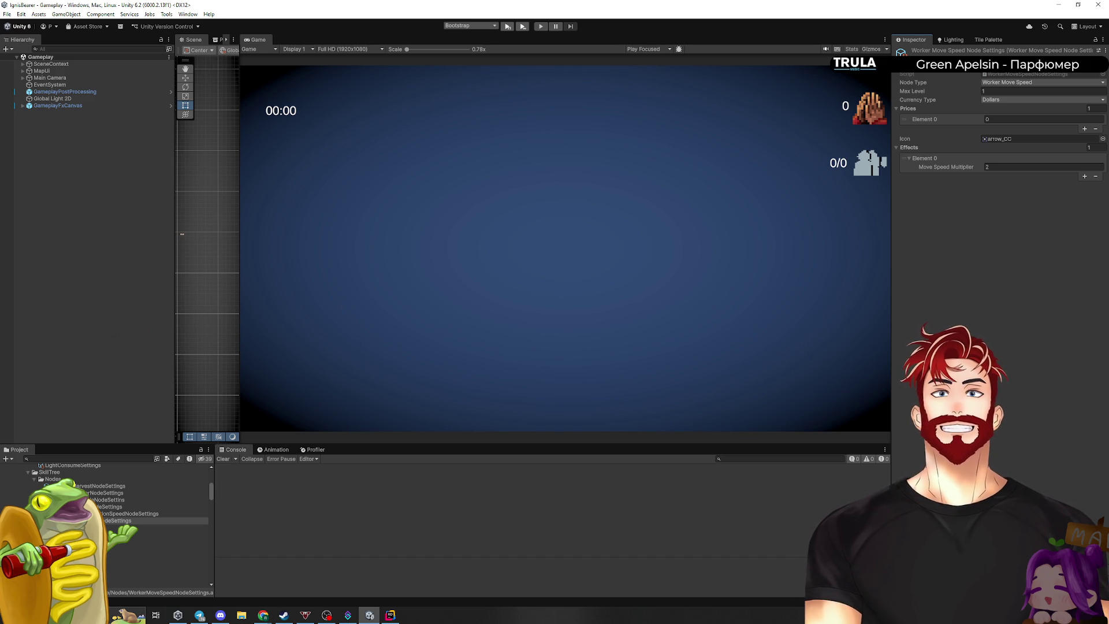
pyautogui.hotkey('alt', 'Tab')
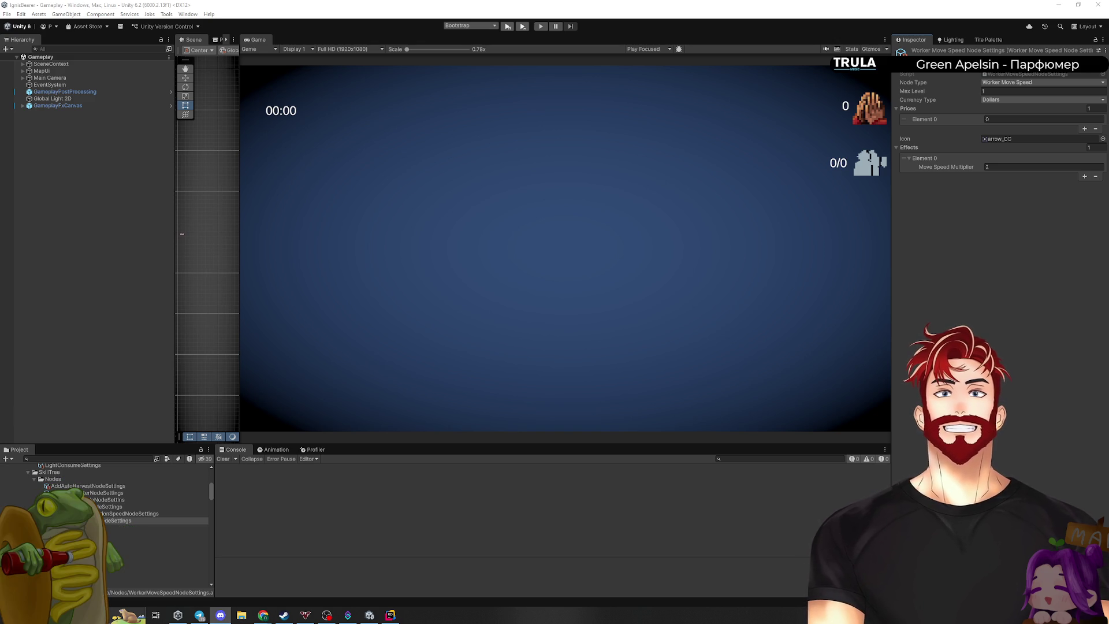
pyautogui.hotkey('alt', 'Tab')
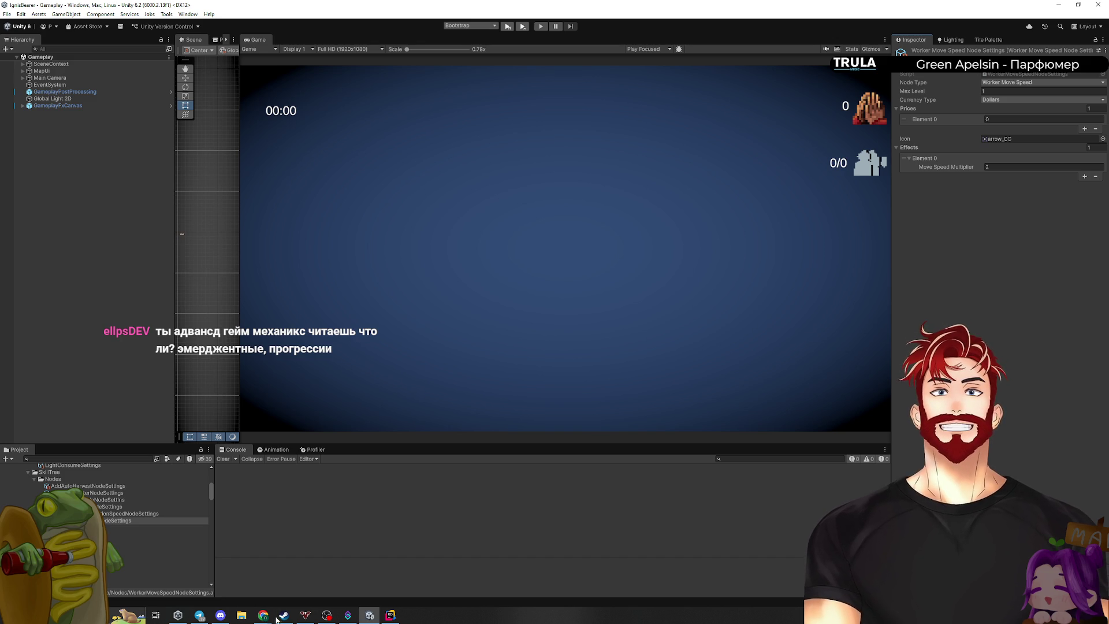
pyautogui.moveTo(262, 615)
pyautogui.click(173, 575)
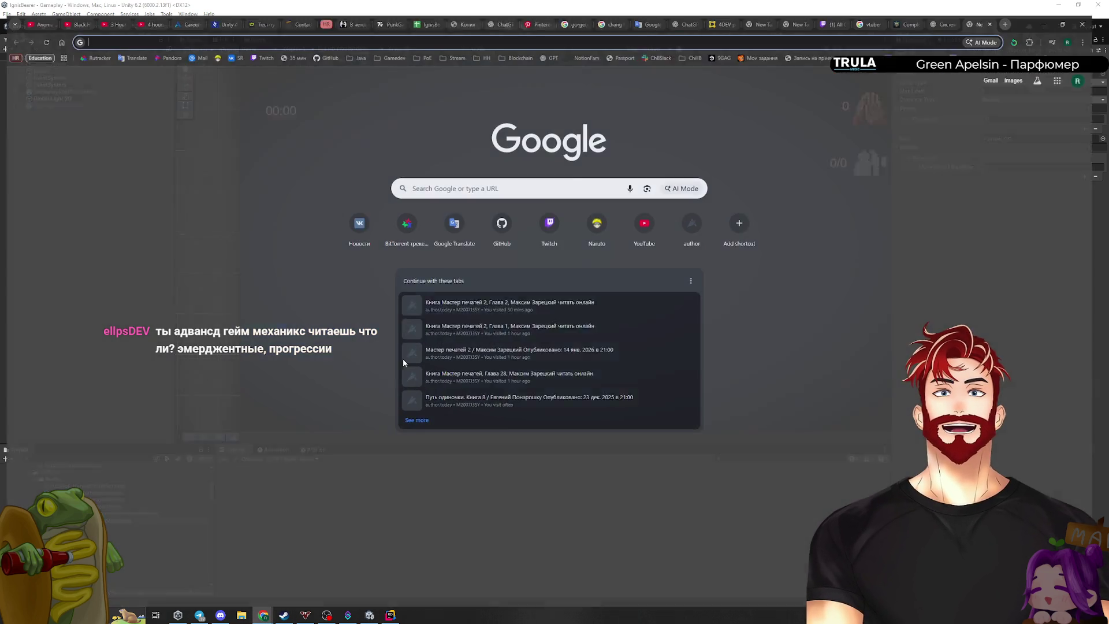
pyautogui.click(1062, 9)
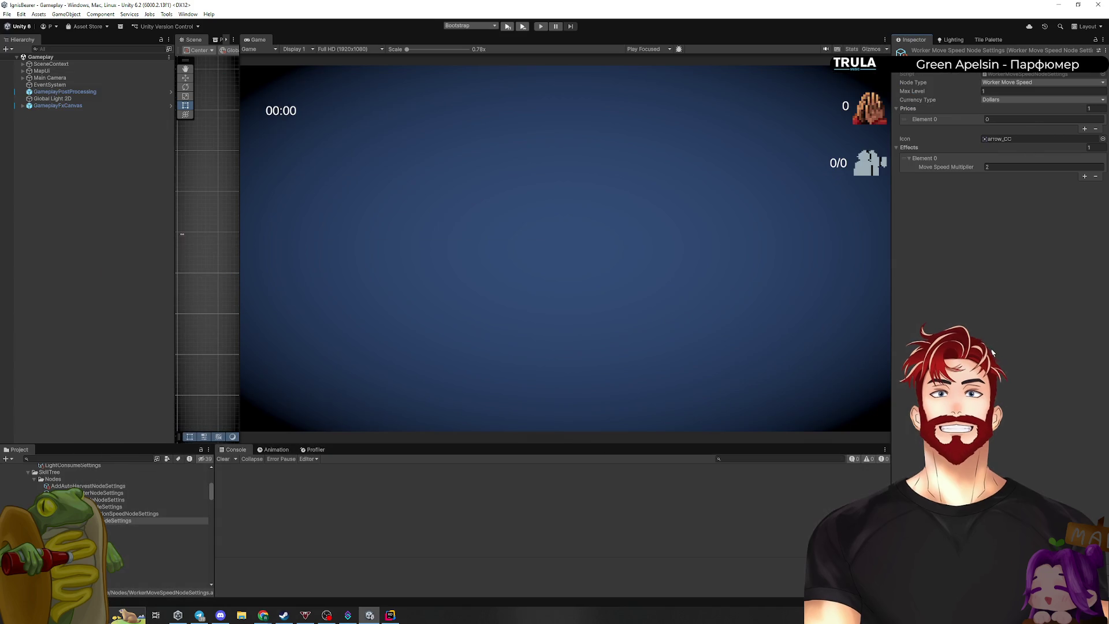
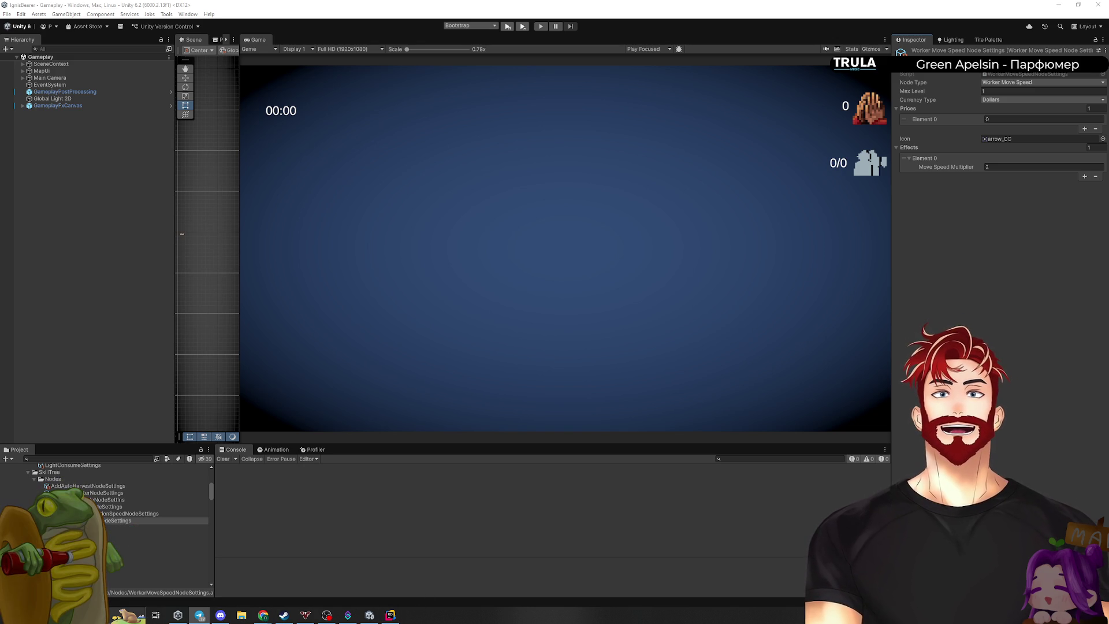
# Bring up the Game Mechanics PDF in Chrome and scroll down to page 15
pyautogui.hotkey('alt', 'Tab')
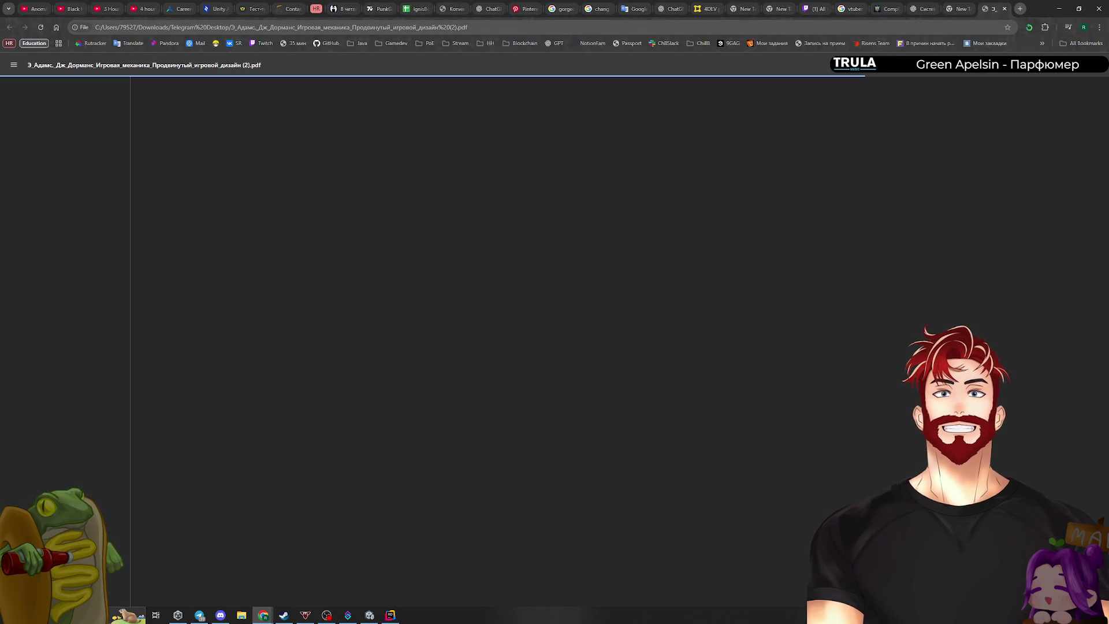
pyautogui.scroll(-20, 791, 349)
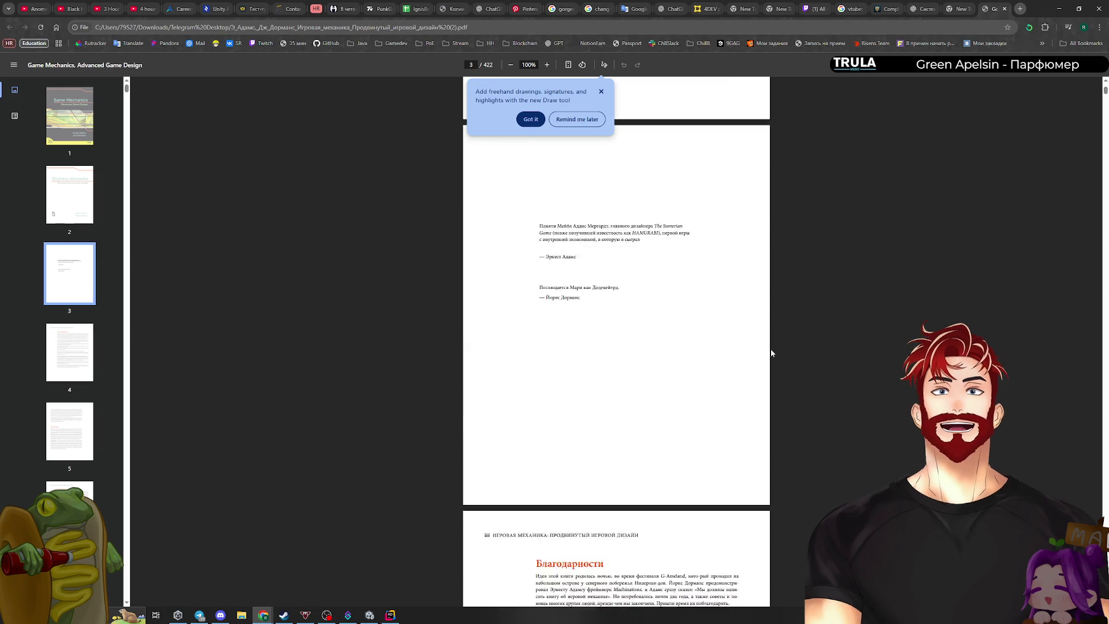
pyautogui.scroll(-20, 577, 289)
pyautogui.scroll(-15, 637, 343)
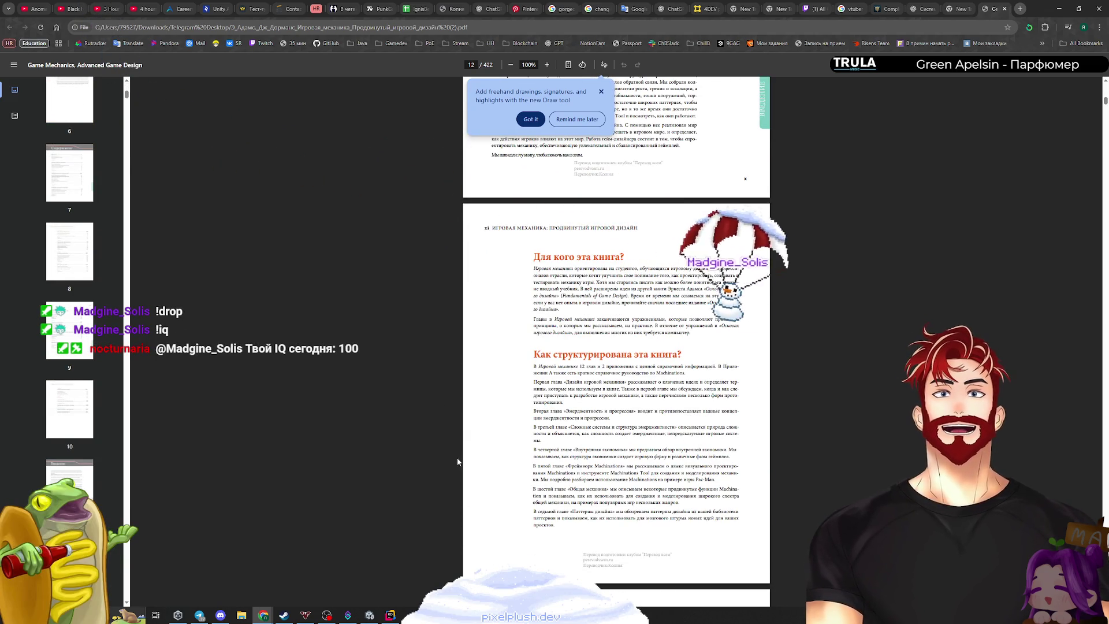
pyautogui.scroll(-10, 616, 331)
pyautogui.scroll(-10, 616, 331)
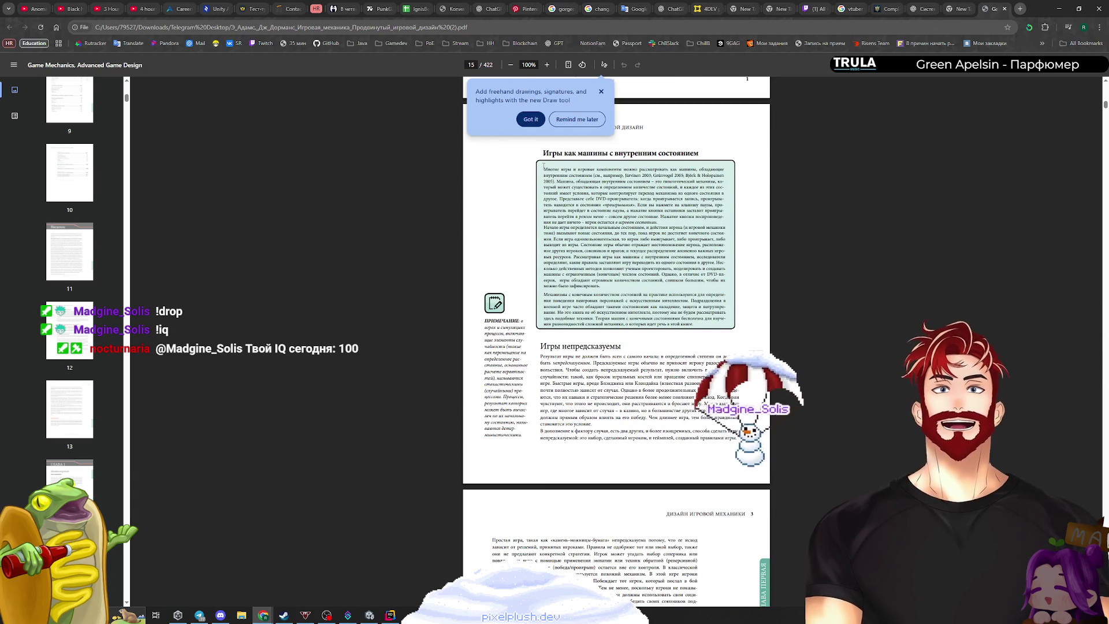
# Dismiss the Draw tip, zoom page 15 to about 201%, and open a new tab
pyautogui.click(602, 94)
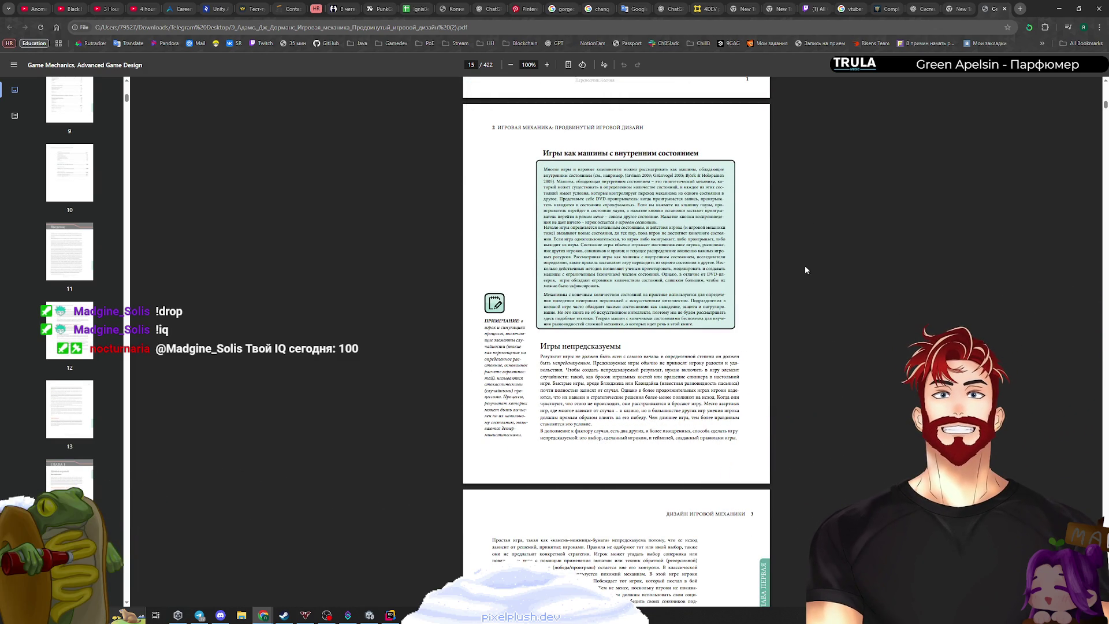
pyautogui.hotkey('ctrl', '+')
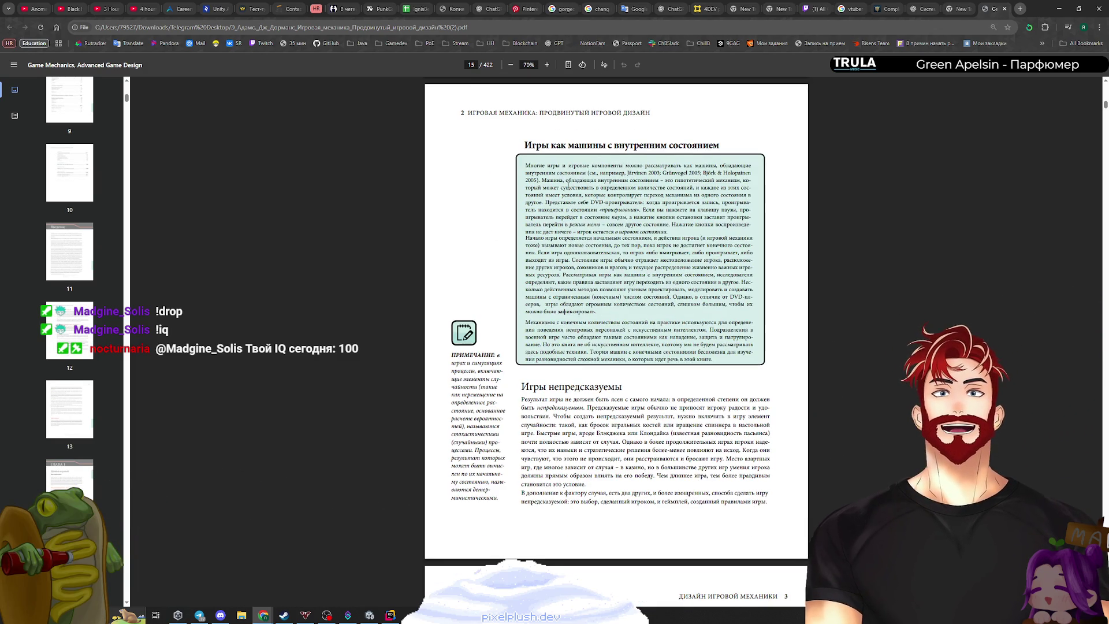
pyautogui.hotkey('ctrl', '-')
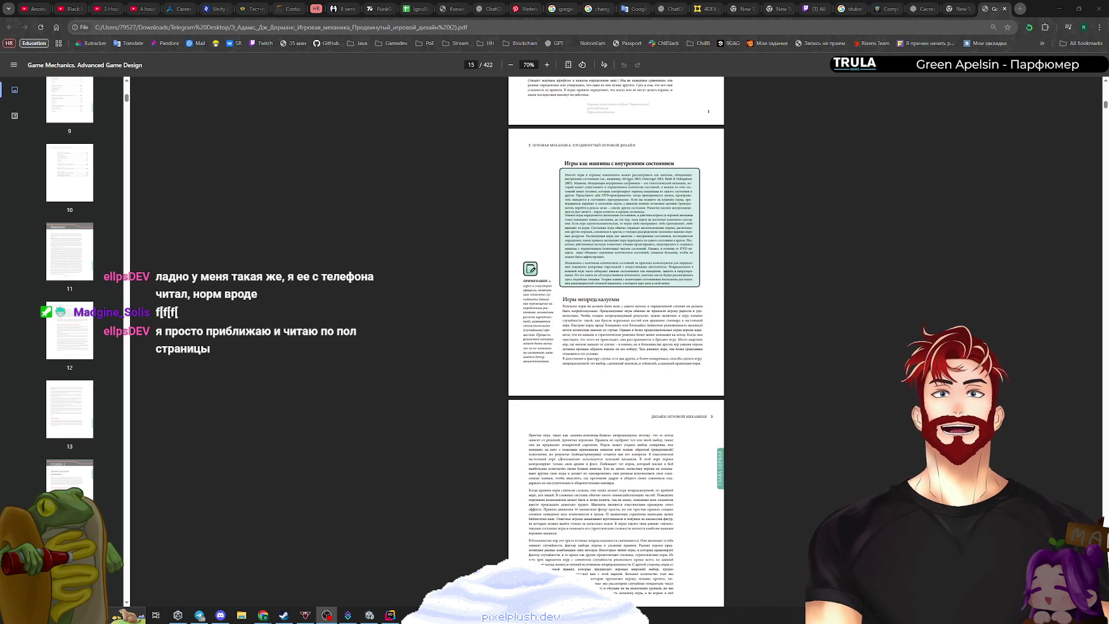
pyautogui.scroll(5, 692, 259)
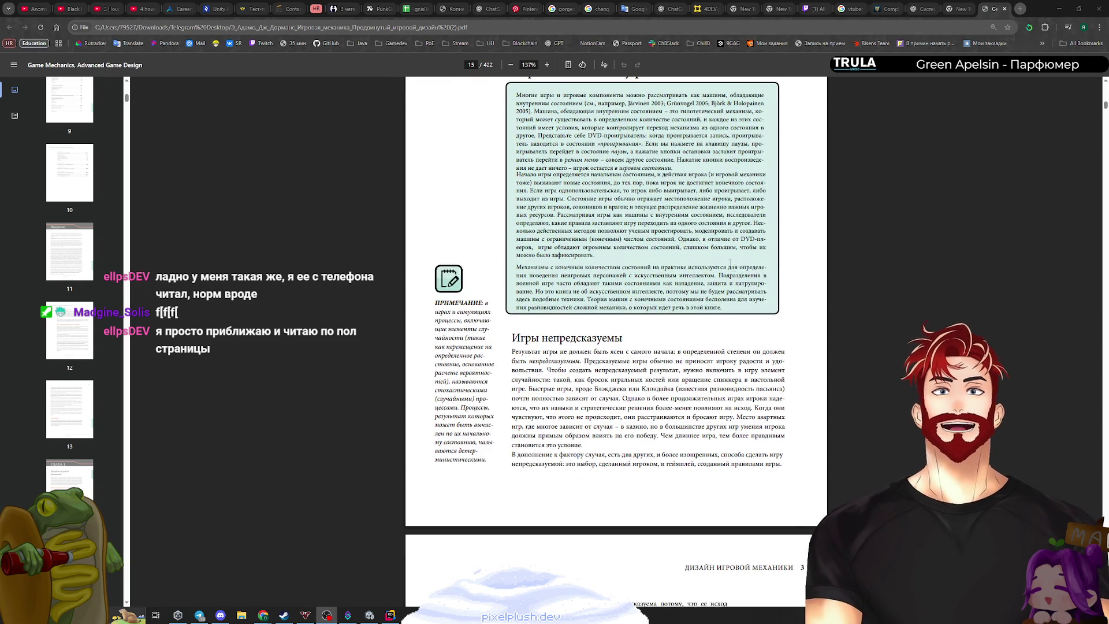
pyautogui.scroll(5, 696, 284)
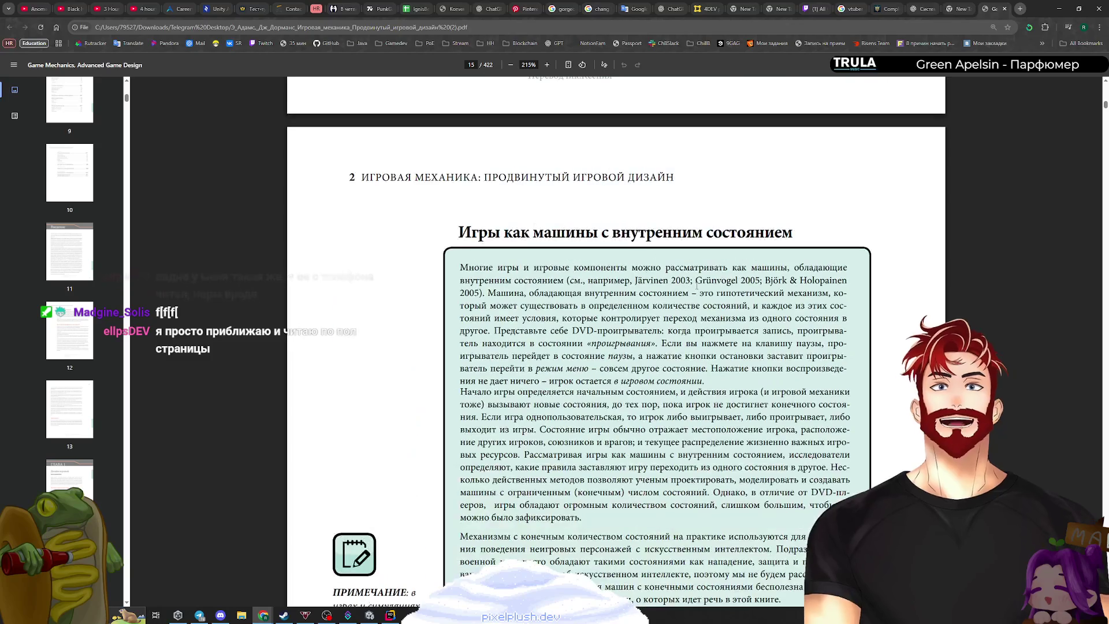
pyautogui.scroll(2, 704, 284)
pyautogui.scroll(1, 713, 284)
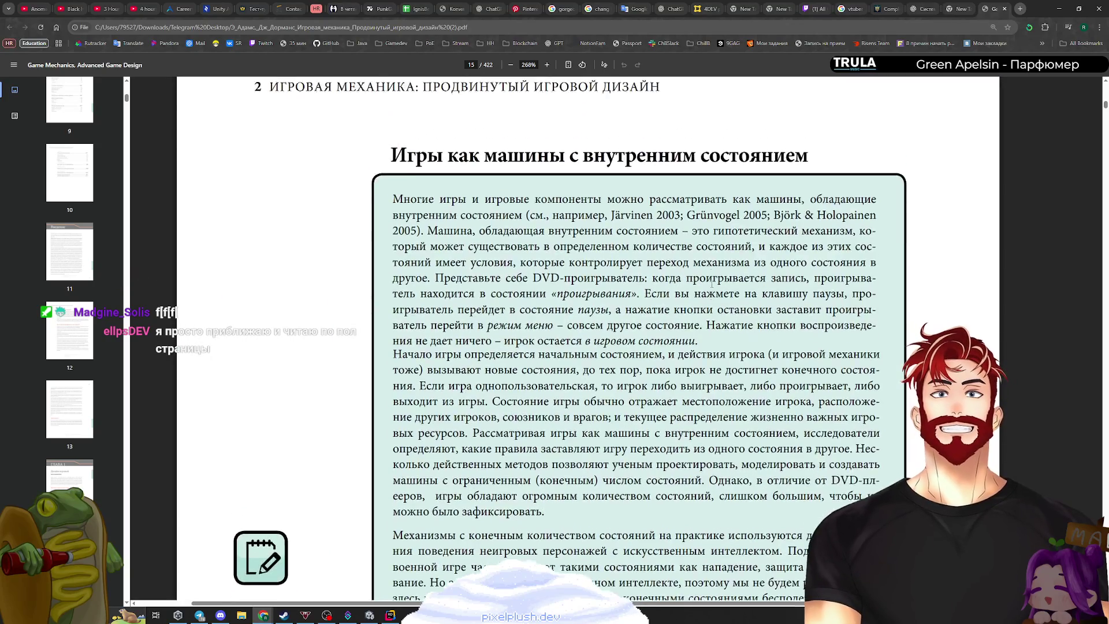
pyautogui.scroll(-4, 712, 284)
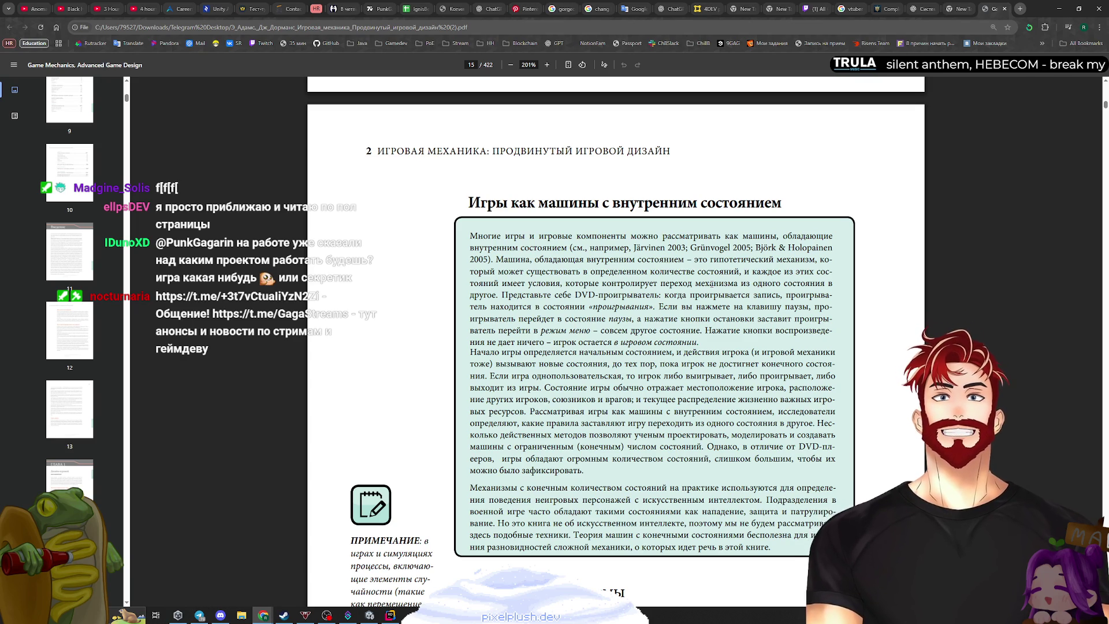
pyautogui.click(1021, 8)
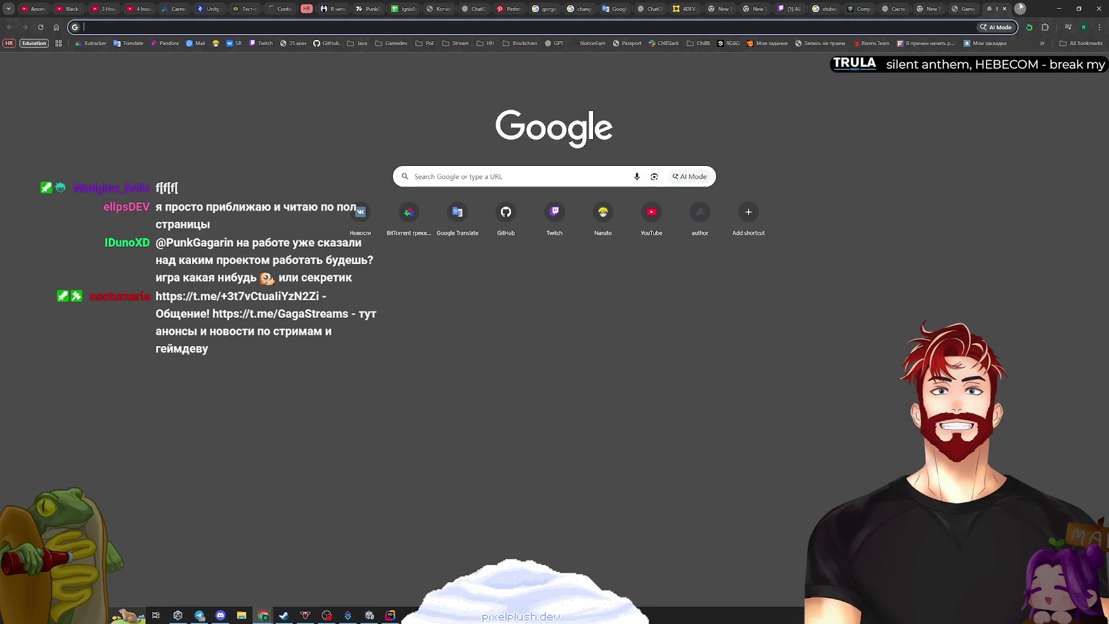
pyautogui.write('ашкуыещту')
pyautogui.hotkey('ctrl', 'a')
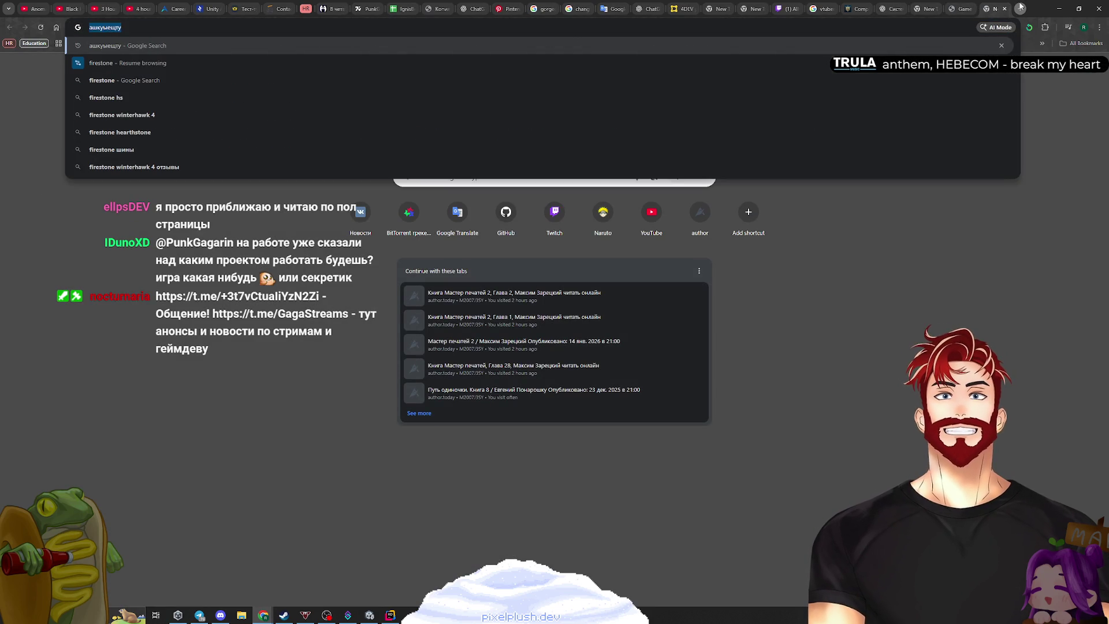
pyautogui.press('BackSpace')
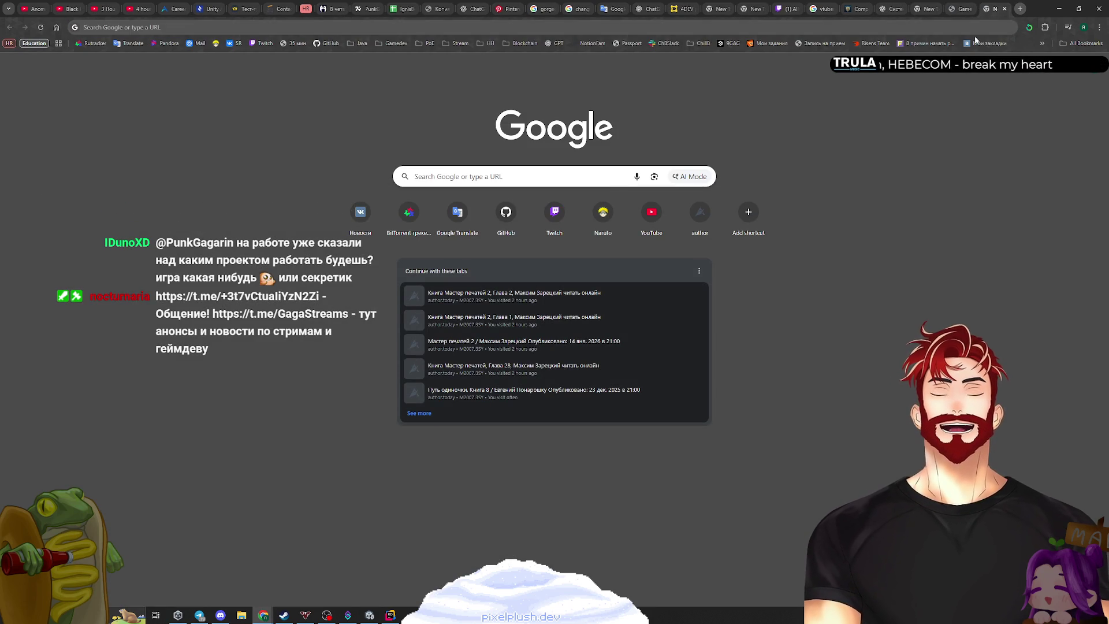
pyautogui.click(1005, 8)
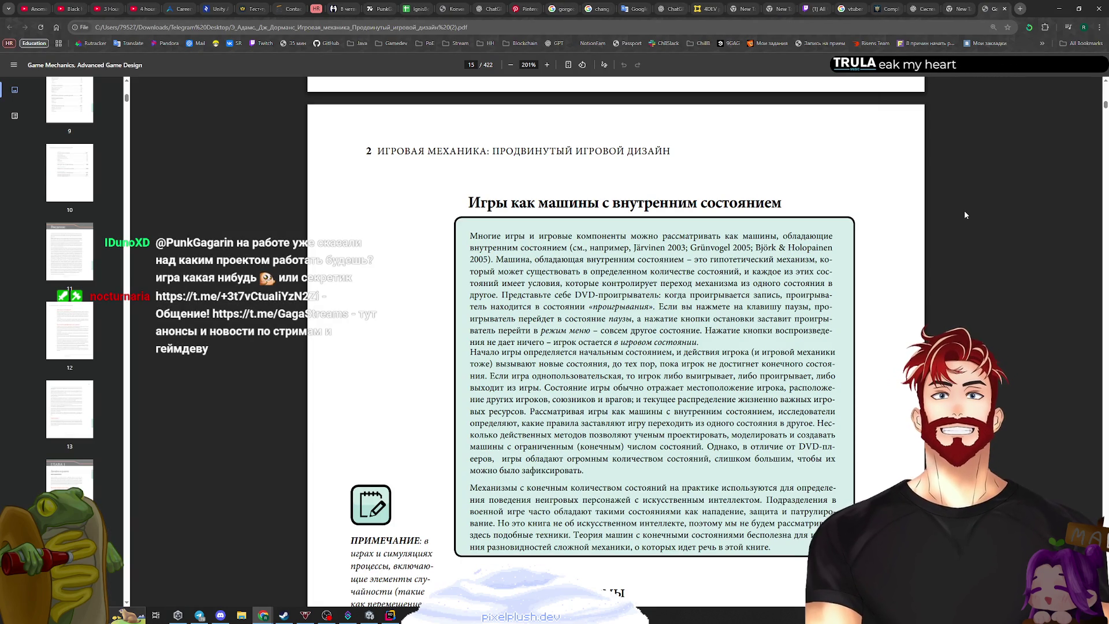
pyautogui.click(1020, 9)
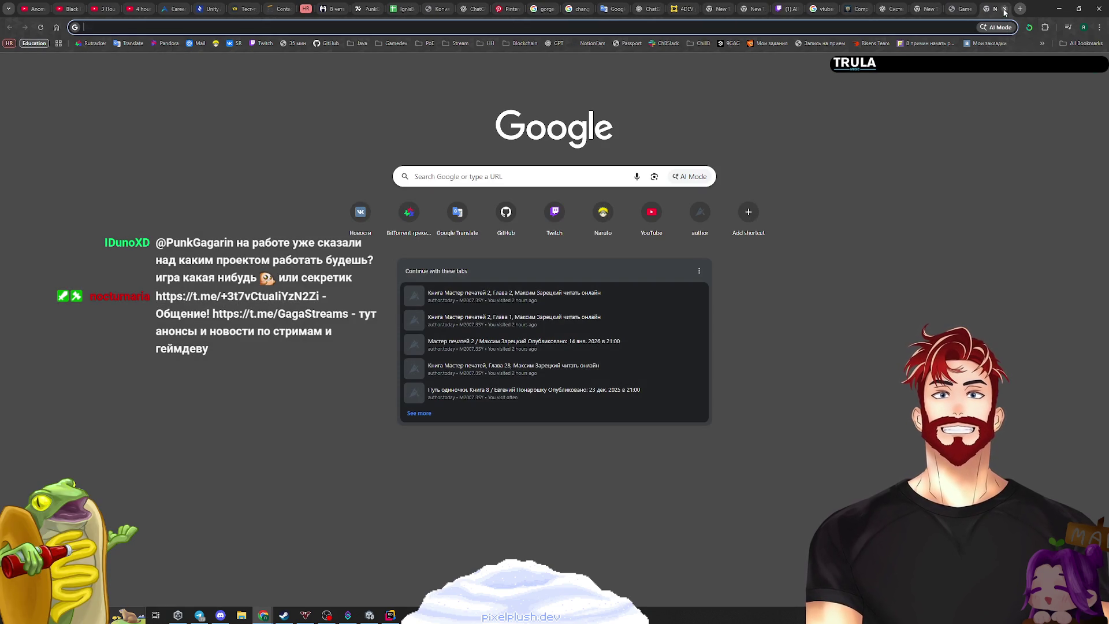
pyautogui.click(1004, 8)
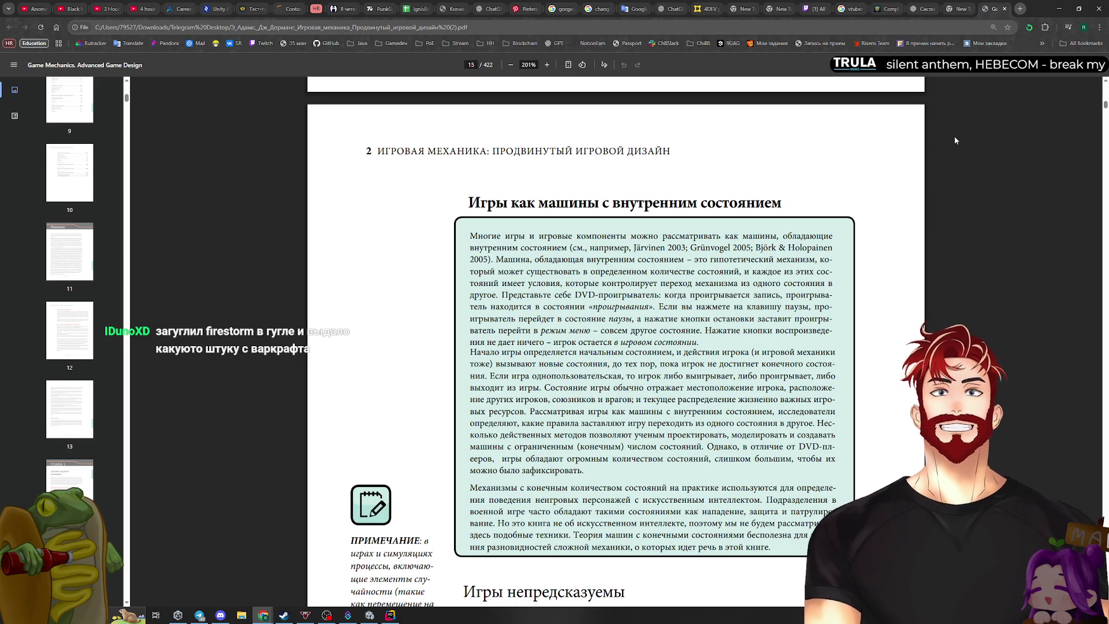
# Minimize the PDF window and bring up UnitFactory.cs in the code editor
pyautogui.scroll(-1, 832, 220)
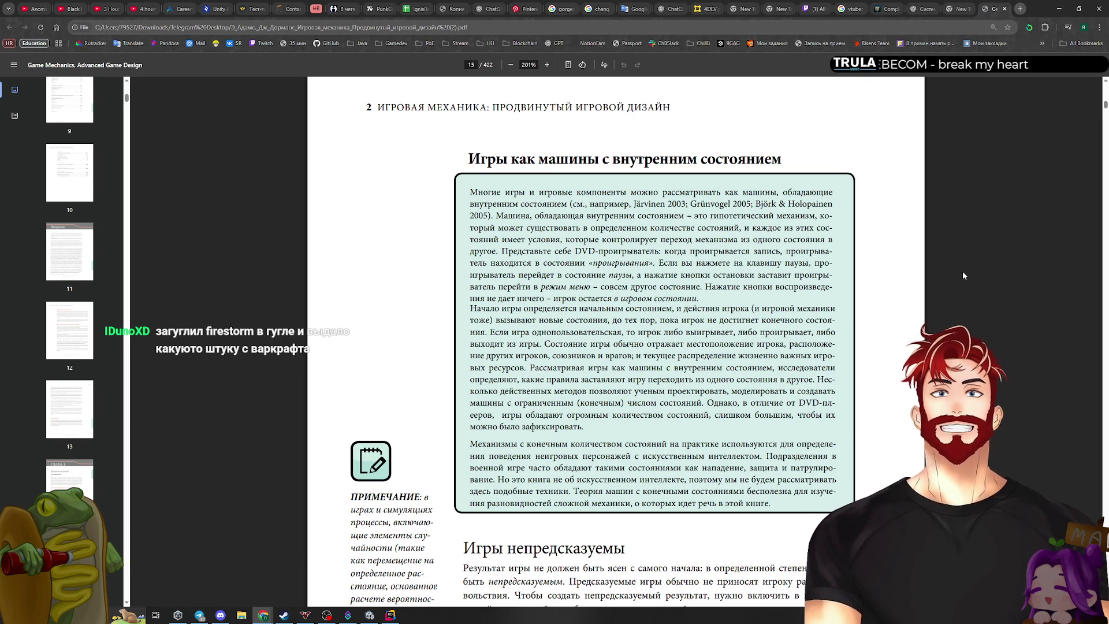
pyautogui.click(1059, 9)
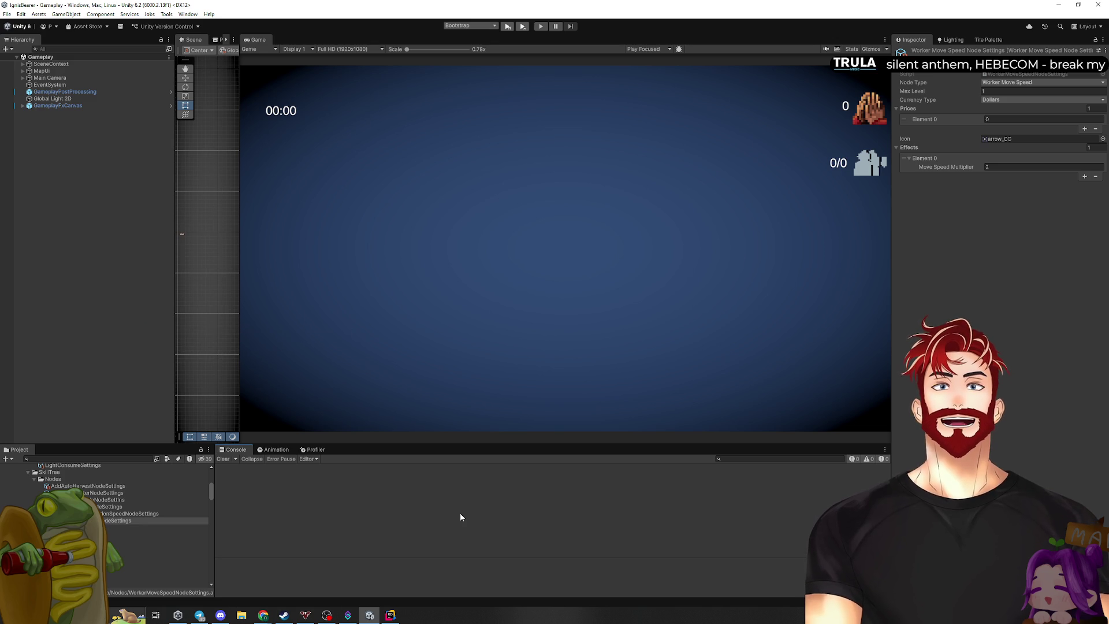
pyautogui.click(390, 615)
# Inspect moveSpeed, _unitSettings.MoveSpeed and moveModifiers in CreateAndInstantiateUnit
pyautogui.click(667, 402)
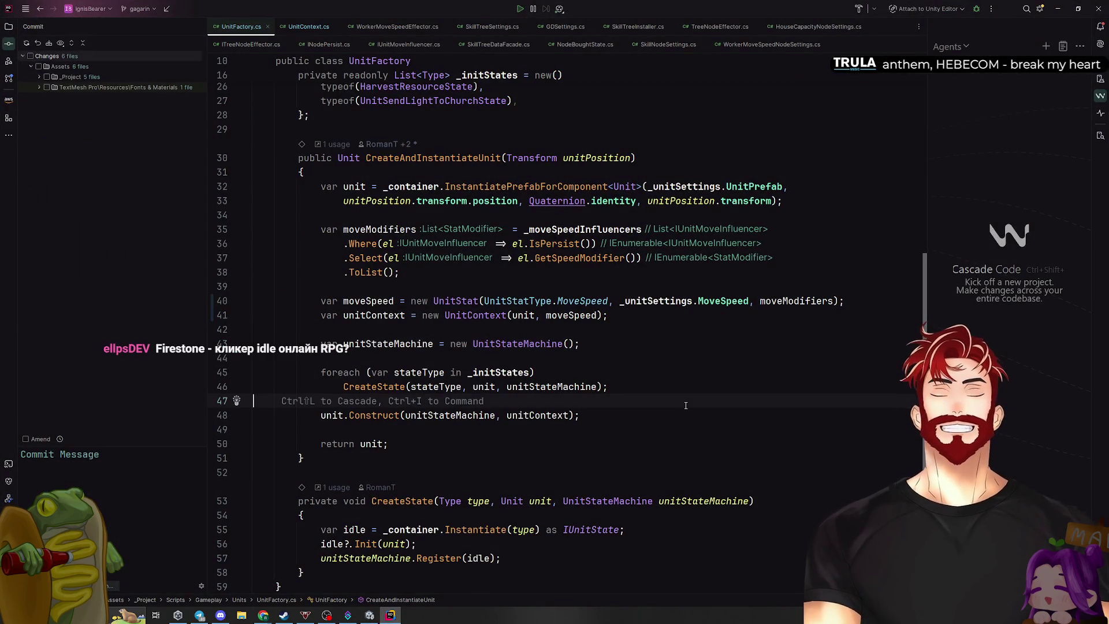
pyautogui.click(484, 329)
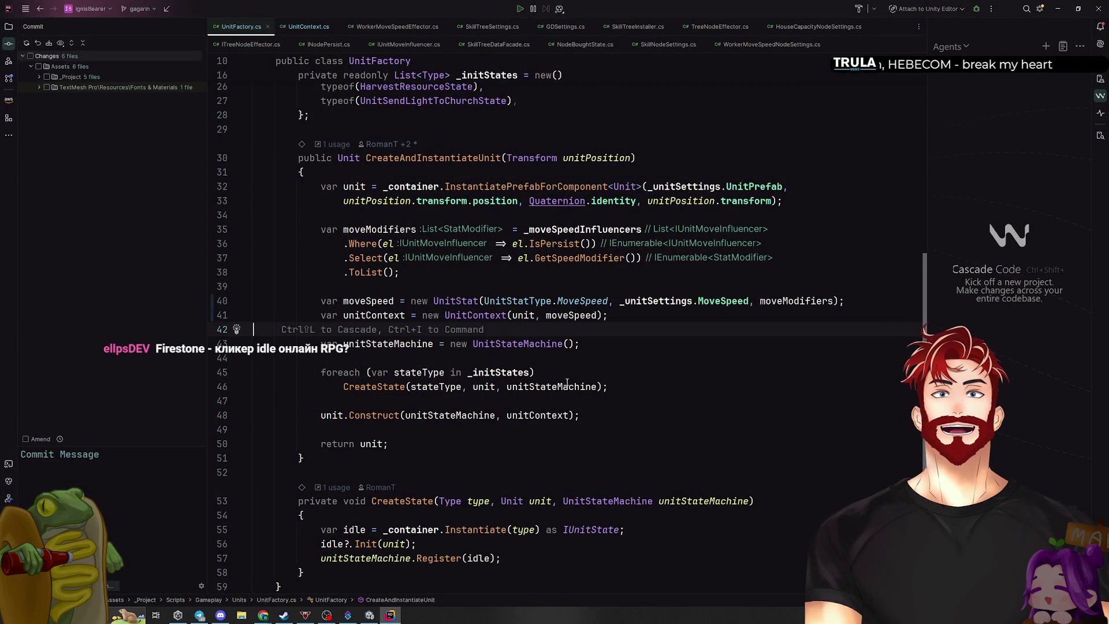
pyautogui.scroll(2, 465, 387)
pyautogui.scroll(5, 465, 387)
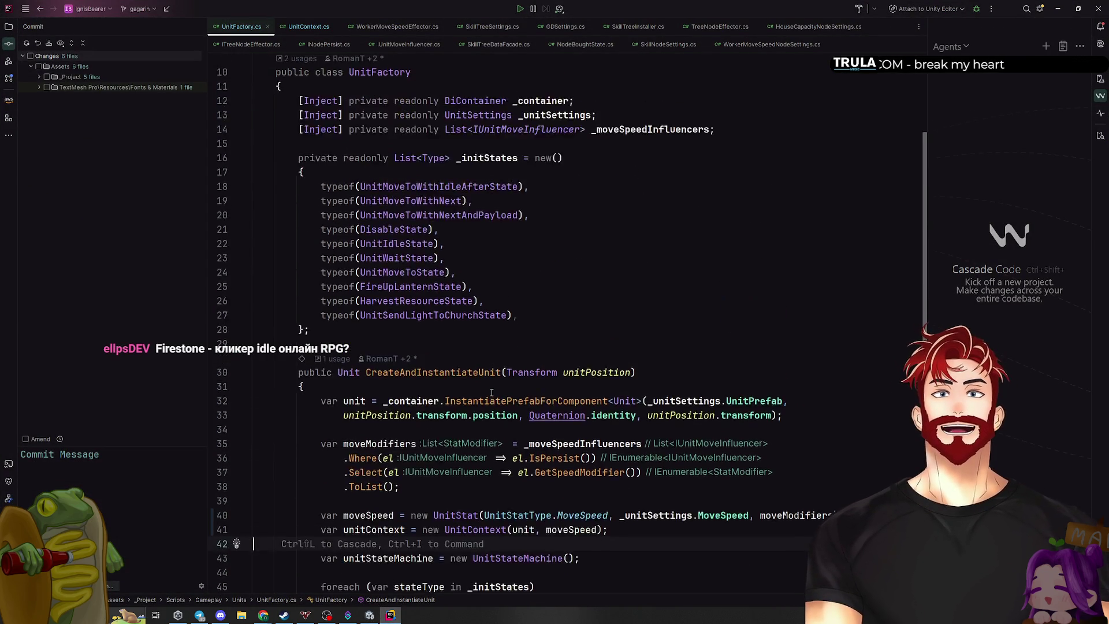
pyautogui.scroll(-5, 492, 393)
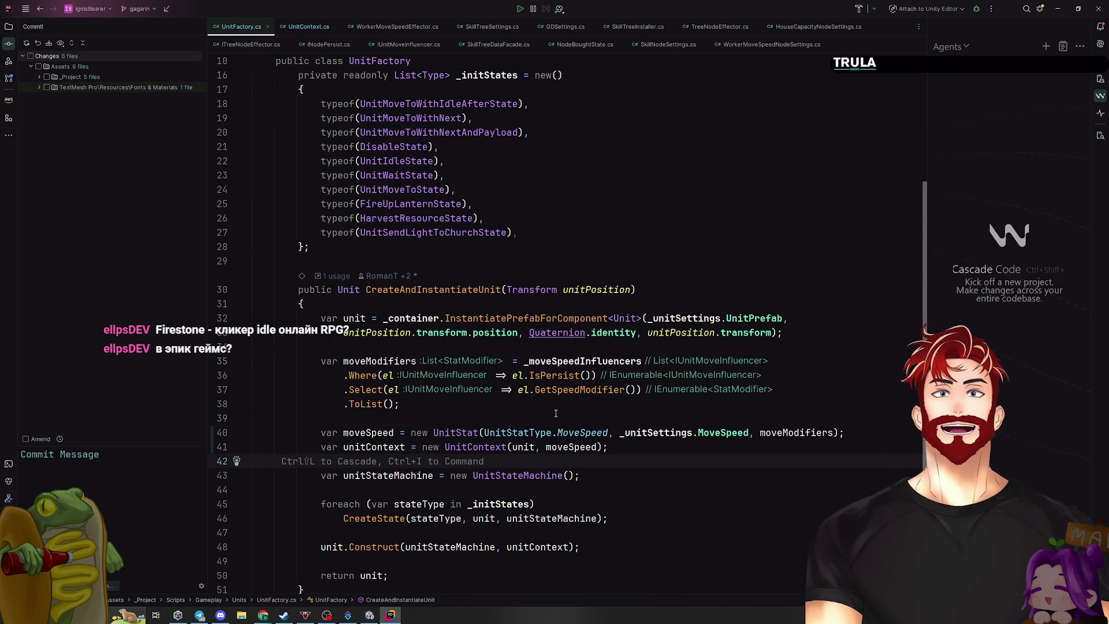
pyautogui.scroll(-2, 555, 413)
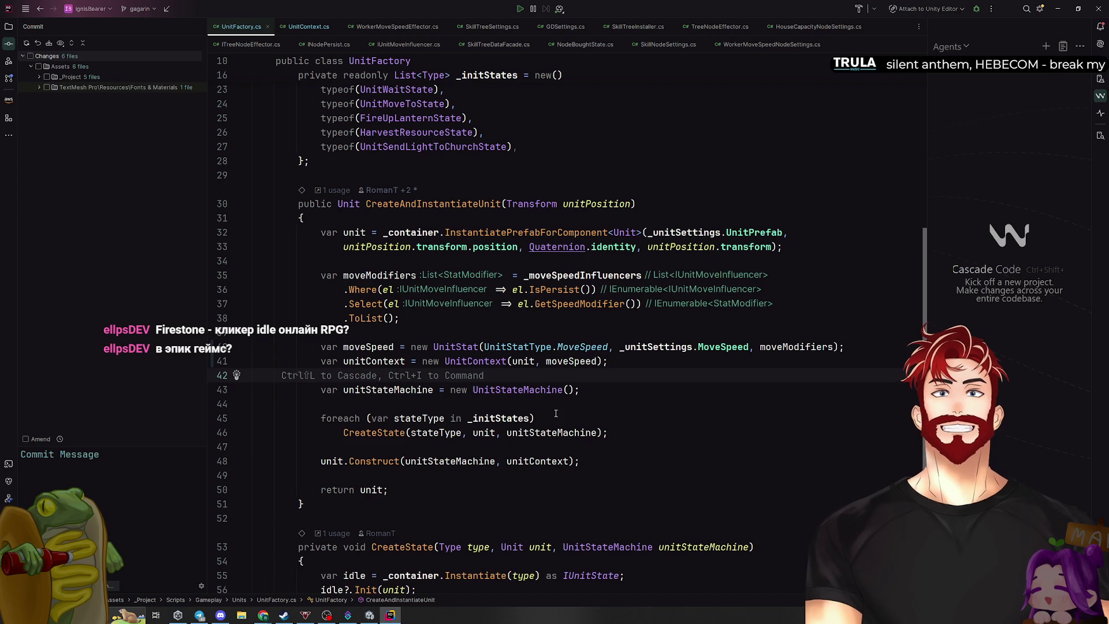
pyautogui.click(370, 346)
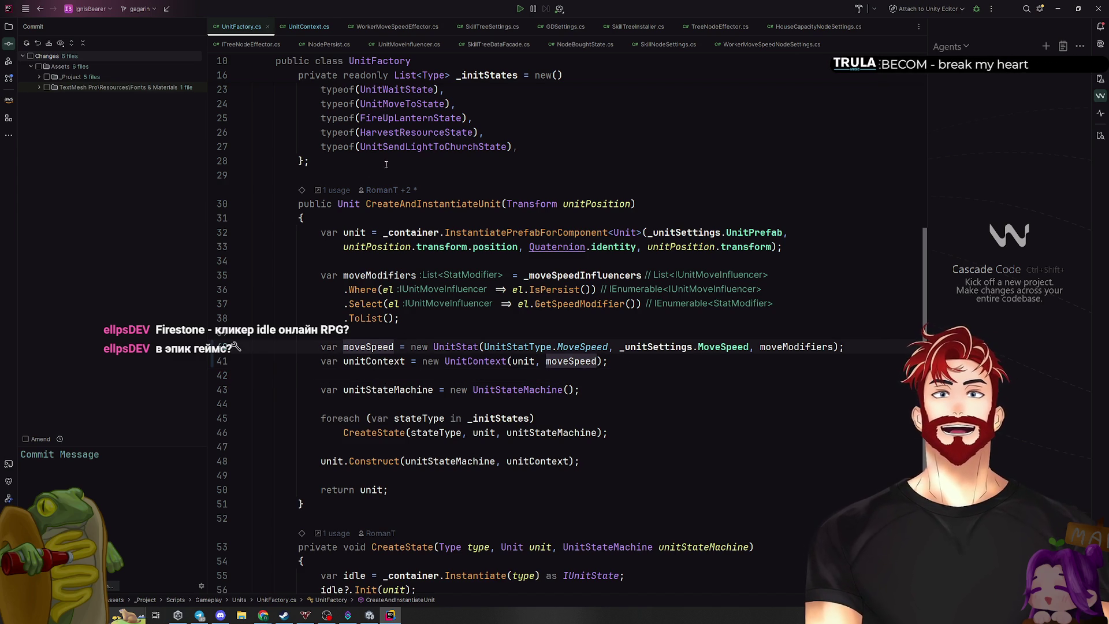
pyautogui.moveTo(620, 347); pyautogui.dragTo(750, 347)
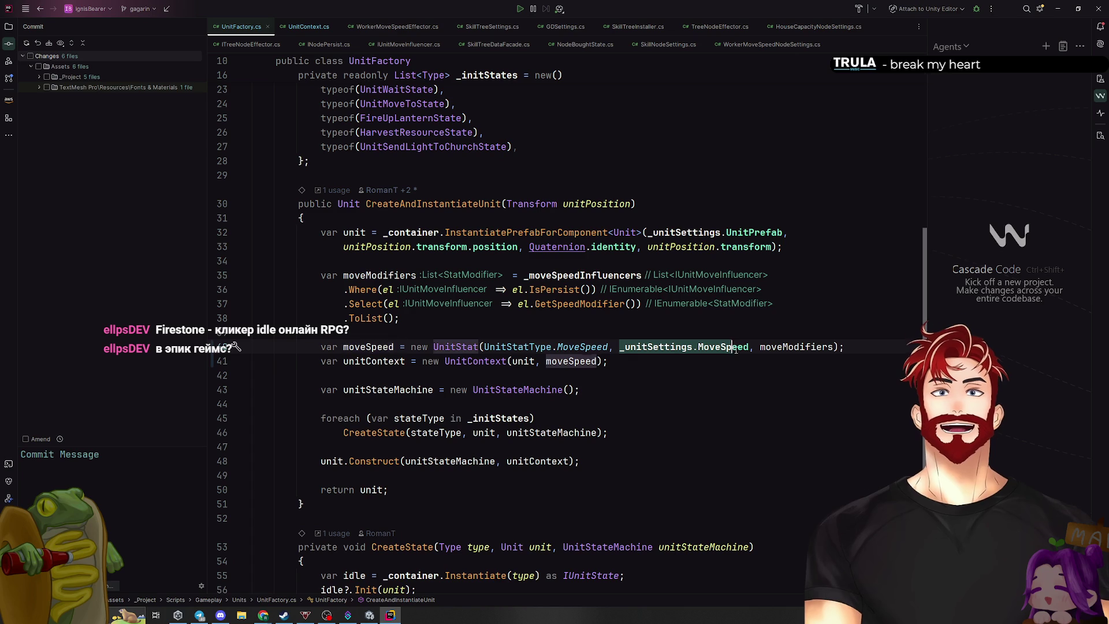
pyautogui.click(791, 346)
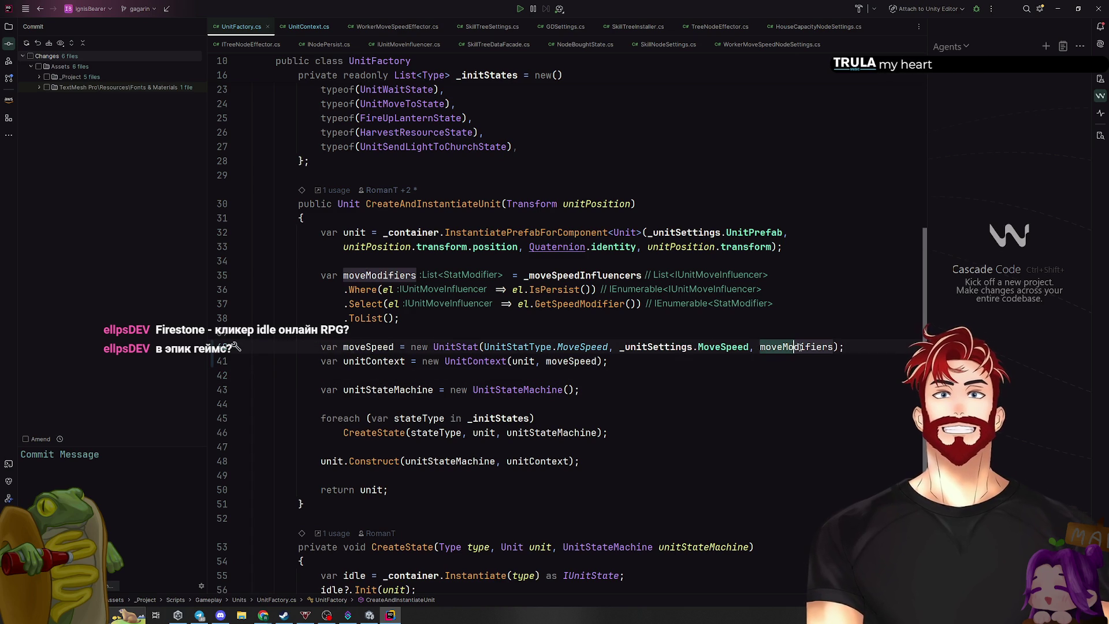
pyautogui.press('Down')
pyautogui.press('Down')
pyautogui.press('Down')
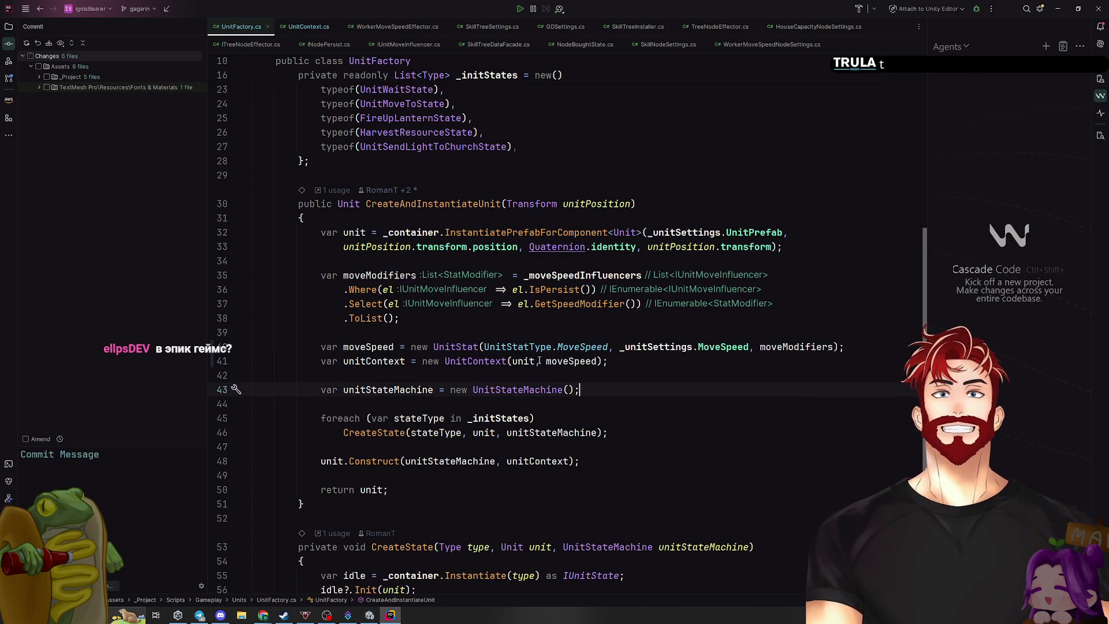
# Check the injected _moveSpeedInfluencers field and go to the IUnitMoveInfluencer declaration
pyautogui.scroll(1, 396, 361)
pyautogui.moveTo(401, 361); pyautogui.dragTo(321, 319)
pyautogui.scroll(6, 450, 339)
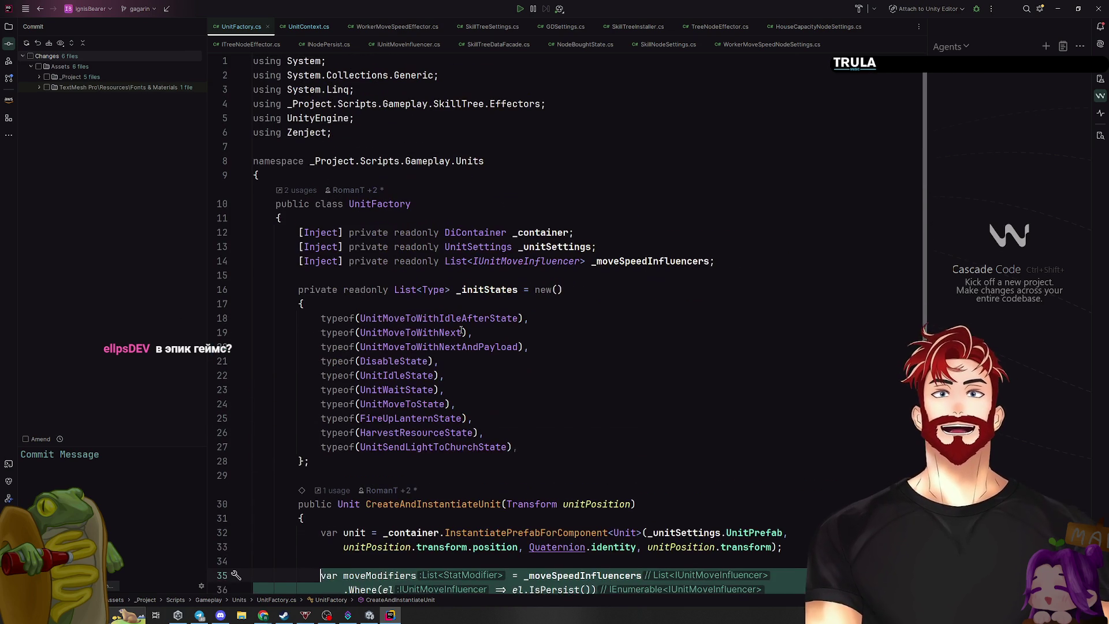
pyautogui.moveTo(296, 260); pyautogui.dragTo(661, 261)
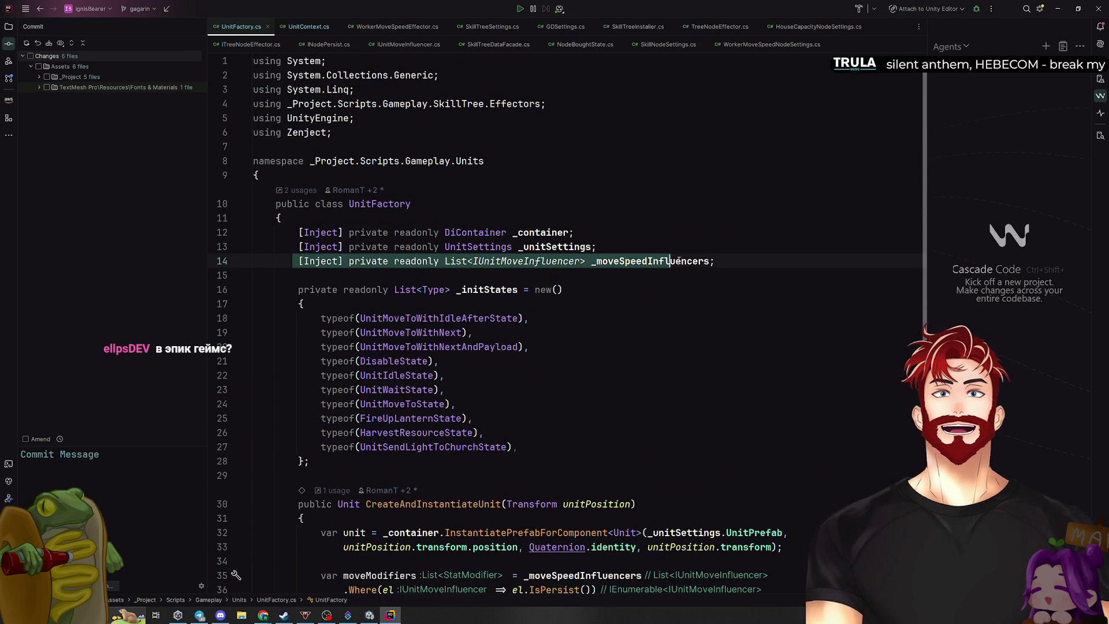
pyautogui.click(655, 305)
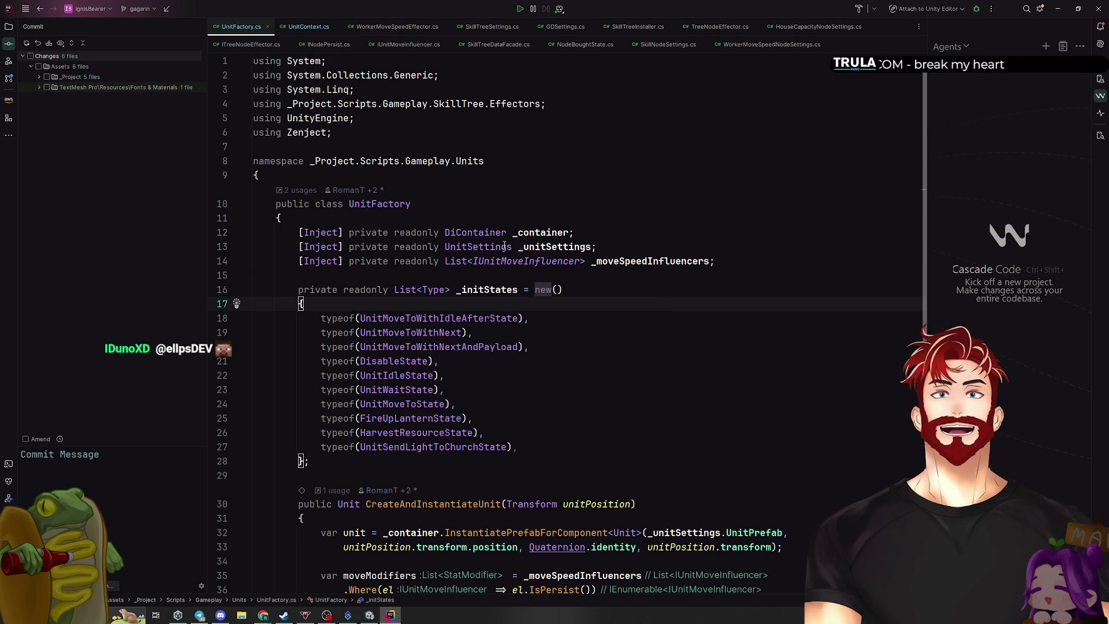
pyautogui.keyDown('ctrl'); pyautogui.click(519, 262); pyautogui.keyUp('ctrl')
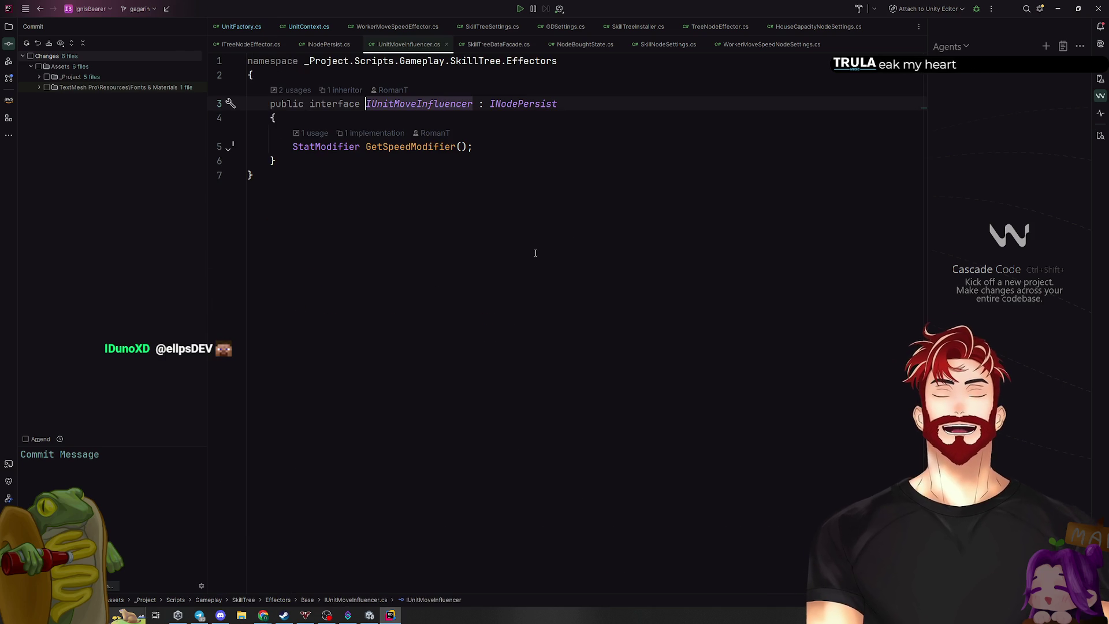
# Open the WorkerMoveSpeedEffector implementation and examine its GetSpeedModifier method
pyautogui.hotkey('ctrl', 'F12')
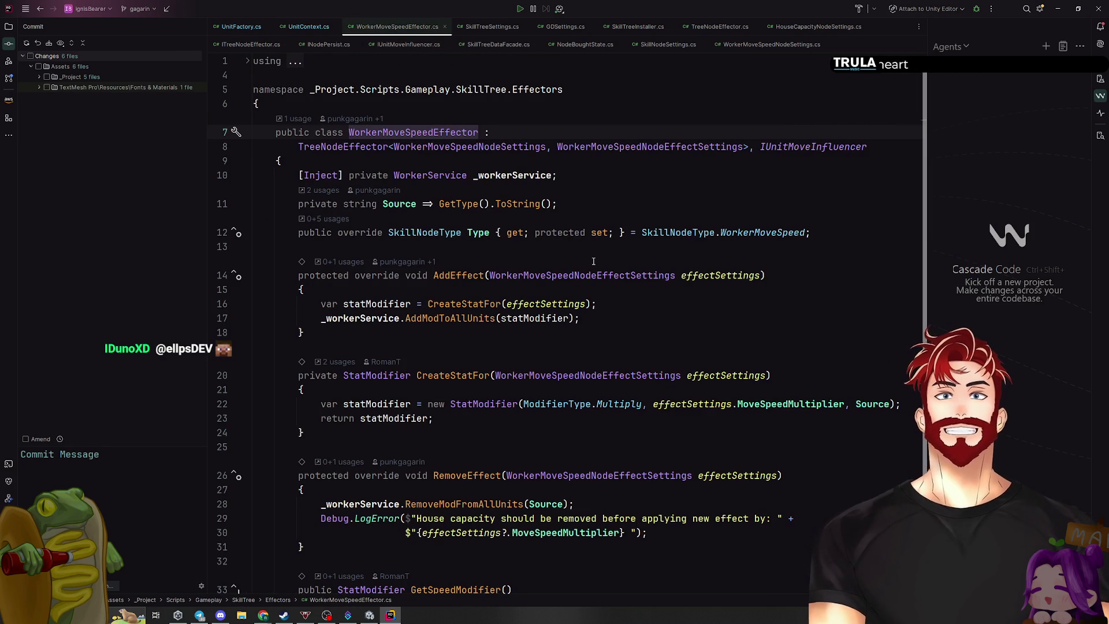
pyautogui.click(502, 132)
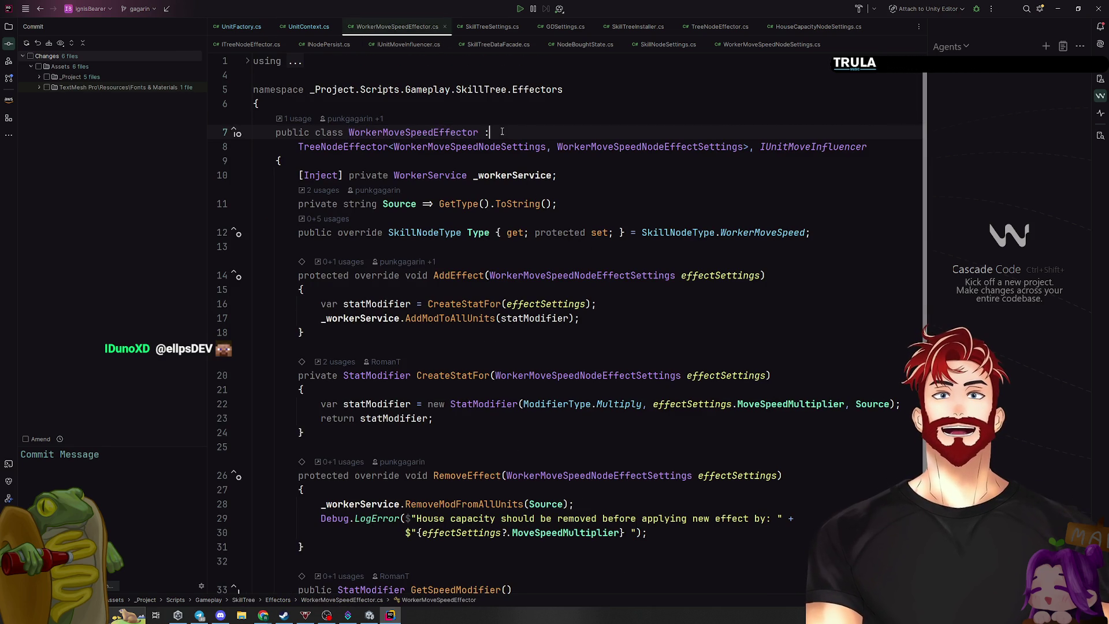
pyautogui.scroll(-5, 561, 309)
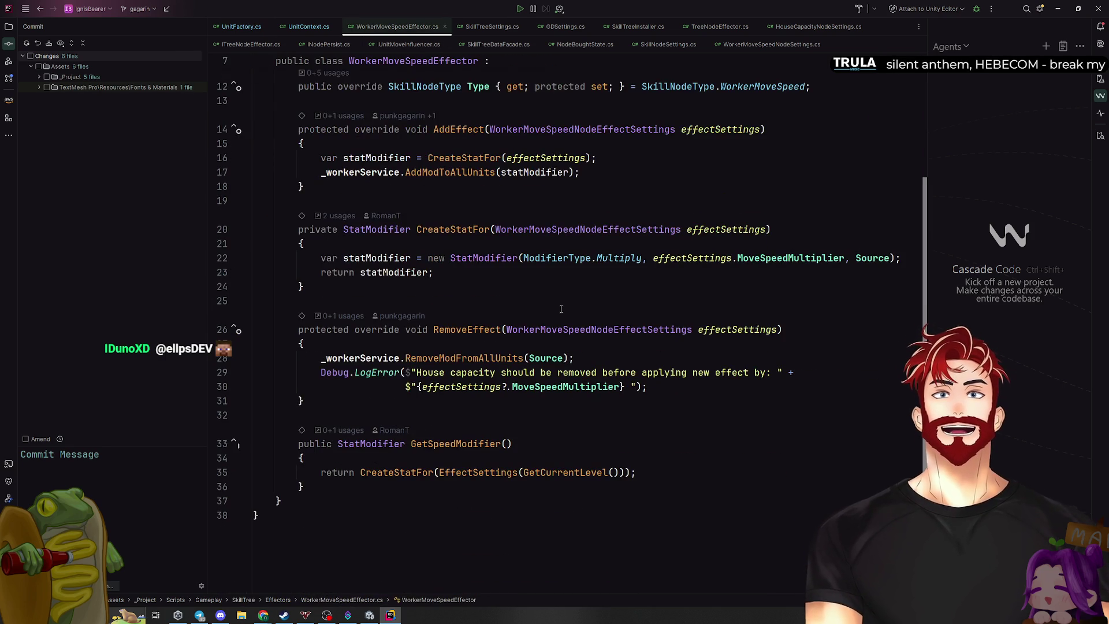
pyautogui.scroll(5, 617, 146)
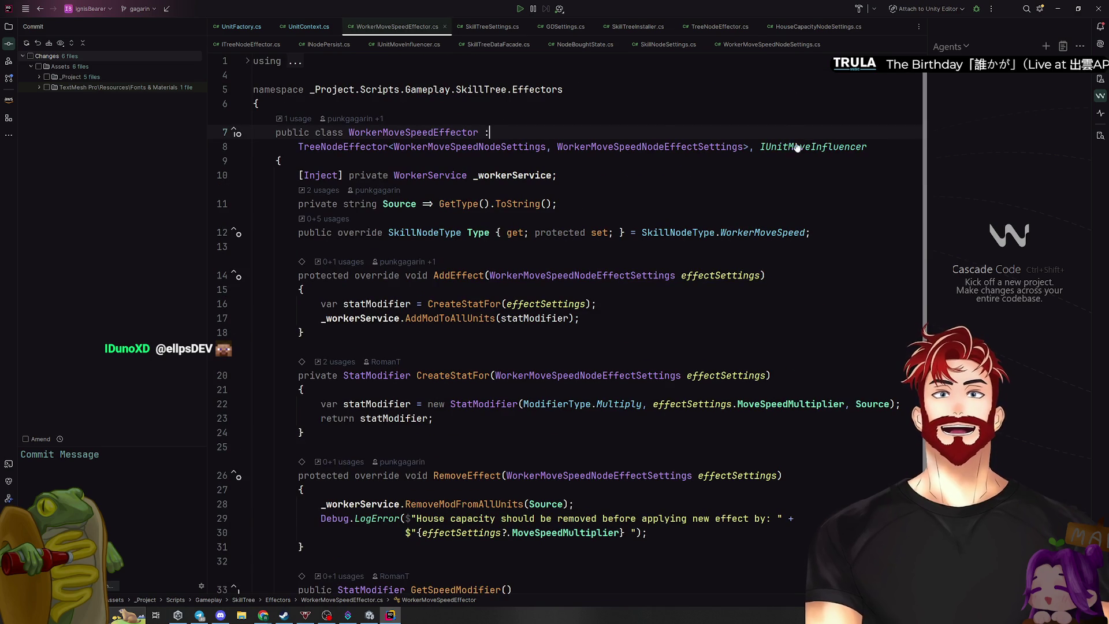
pyautogui.scroll(-5, 671, 265)
pyautogui.click(389, 473)
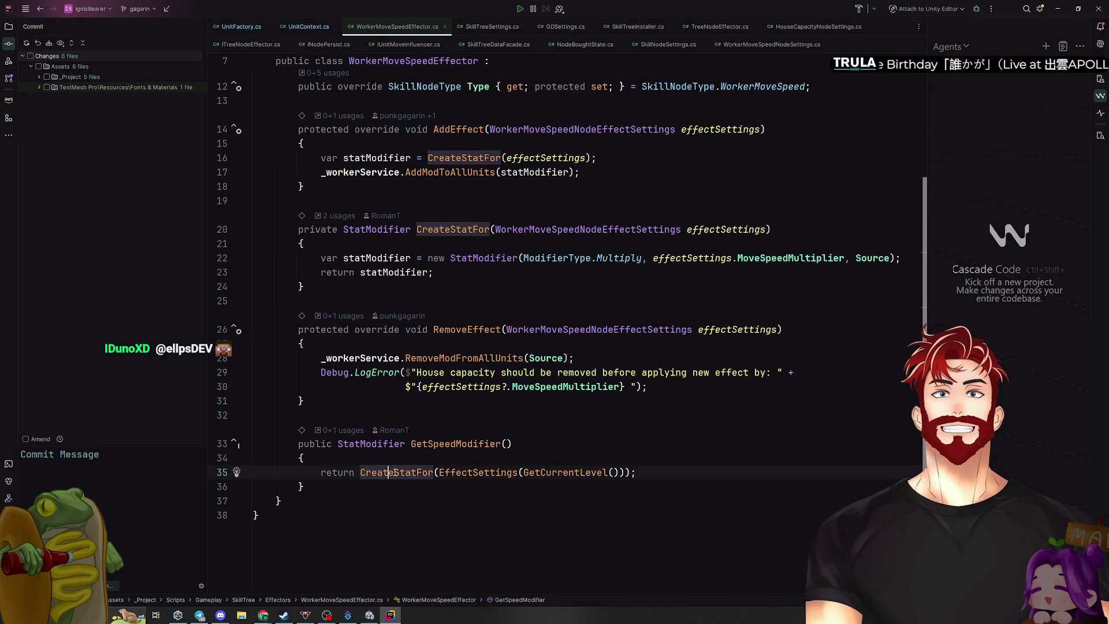
pyautogui.click(441, 445)
pyautogui.moveTo(338, 443); pyautogui.dragTo(520, 444)
pyautogui.press('Down')
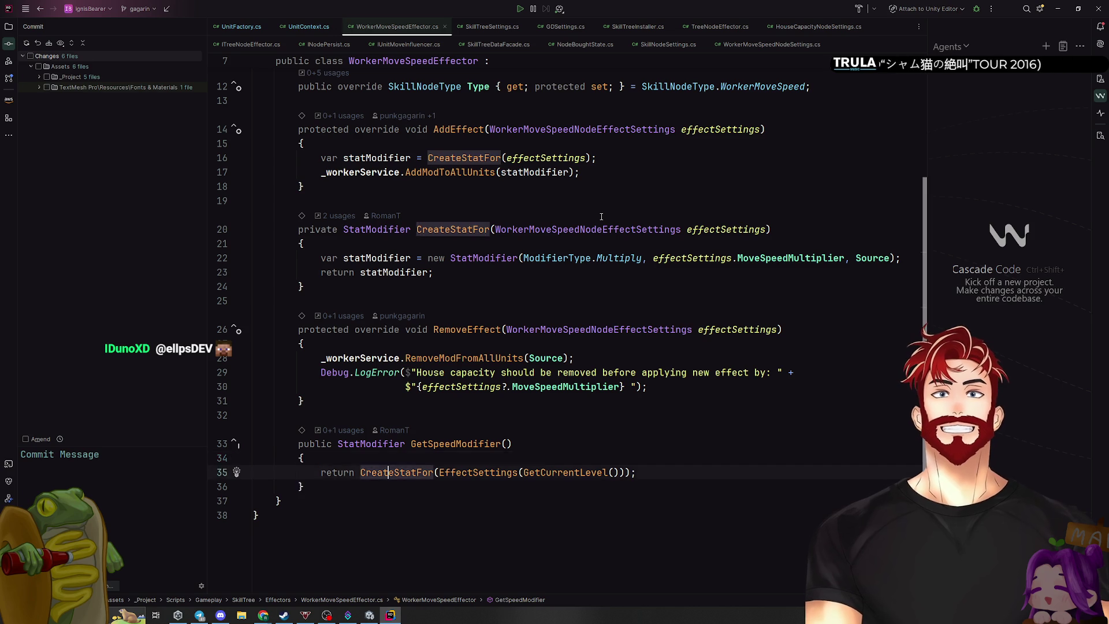
# Navigate back to UnitFactory.cs's unit creation code, then switch to Discord
pyautogui.hotkey('ctrl', 'u')
pyautogui.hotkey('ctrl', 'b')
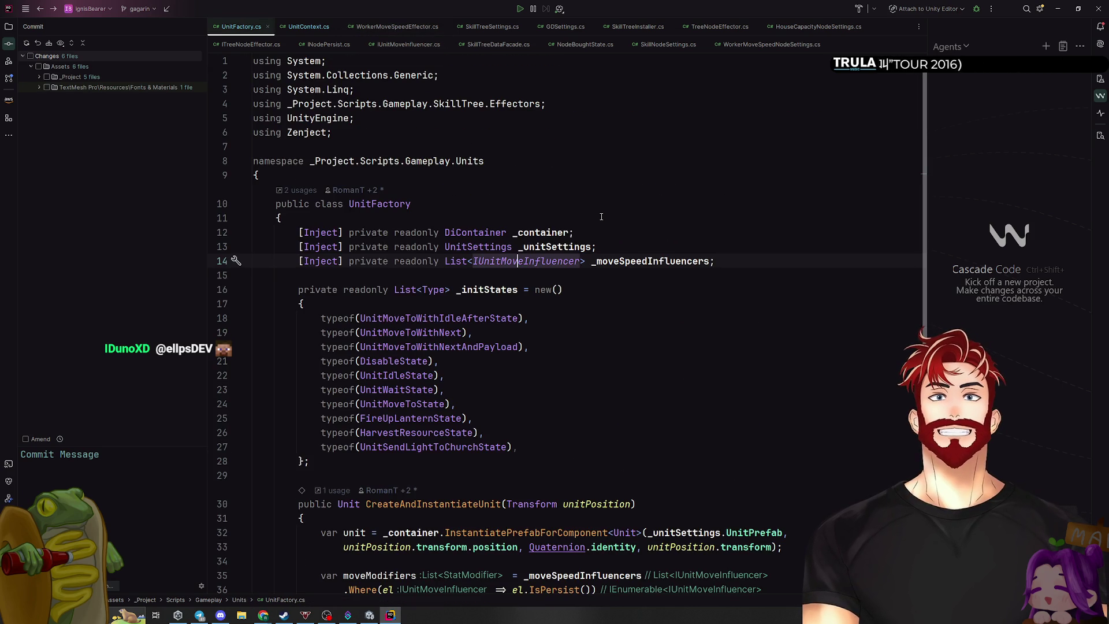
pyautogui.scroll(-5, 647, 246)
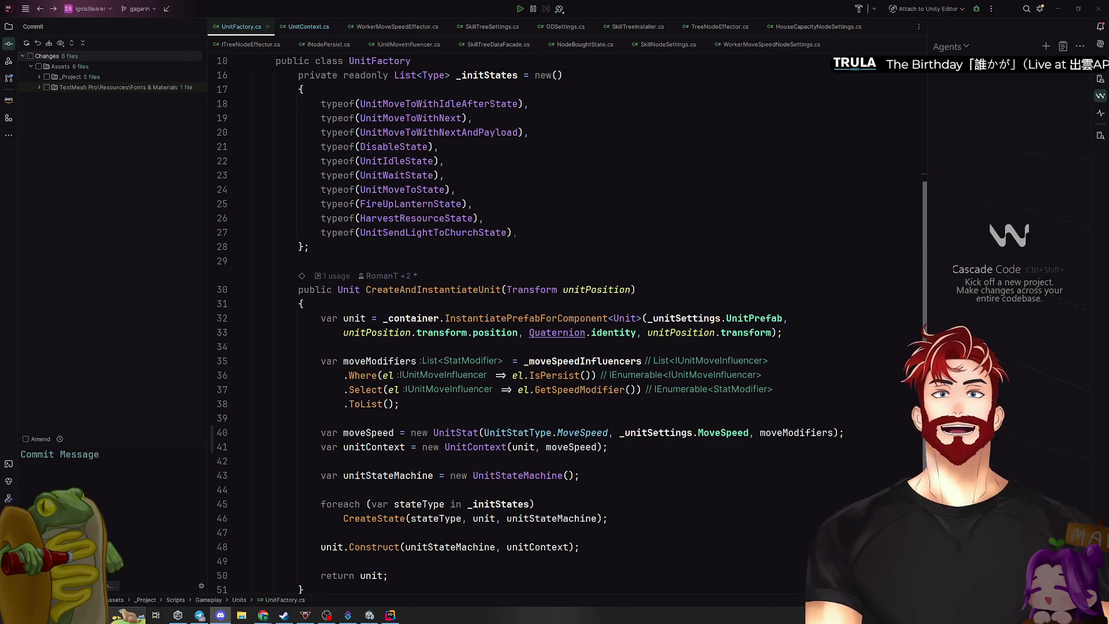
pyautogui.hotkey('alt', 'Tab')
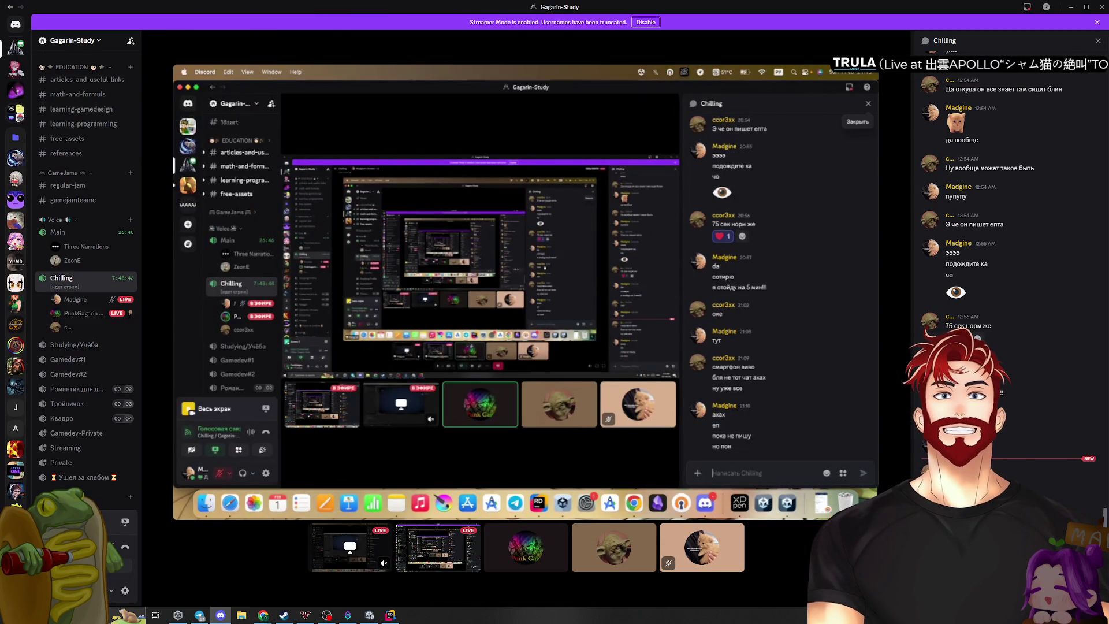
# Leave the Discord Chilling stream and return to UnitFactory.cs in Rider
pyautogui.hotkey('alt', 'Tab')
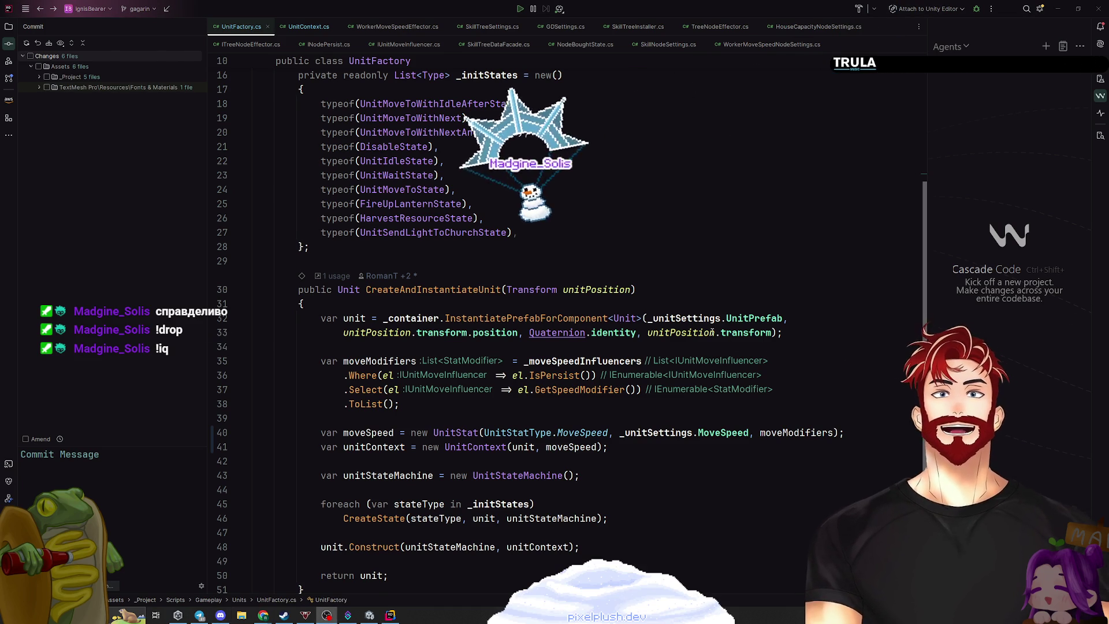
# Switch from UnitFactory.cs to the Unity editor showing the Worker Move Speed settings
pyautogui.scroll(-5, 454, 411)
pyautogui.scroll(10, 454, 411)
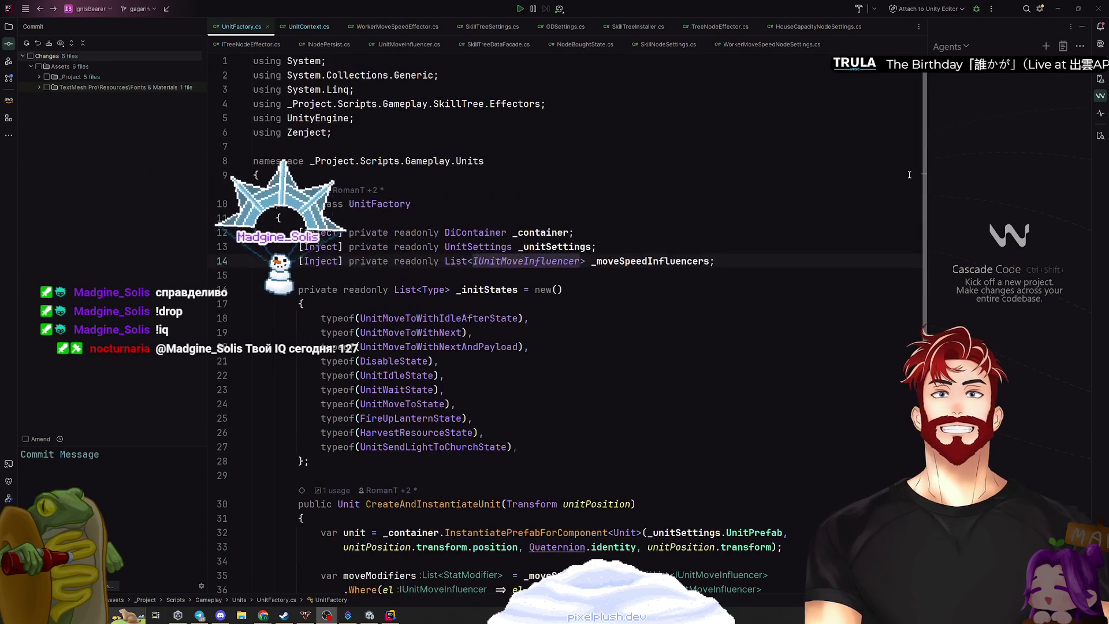
pyautogui.hotkey('alt', 'Tab')
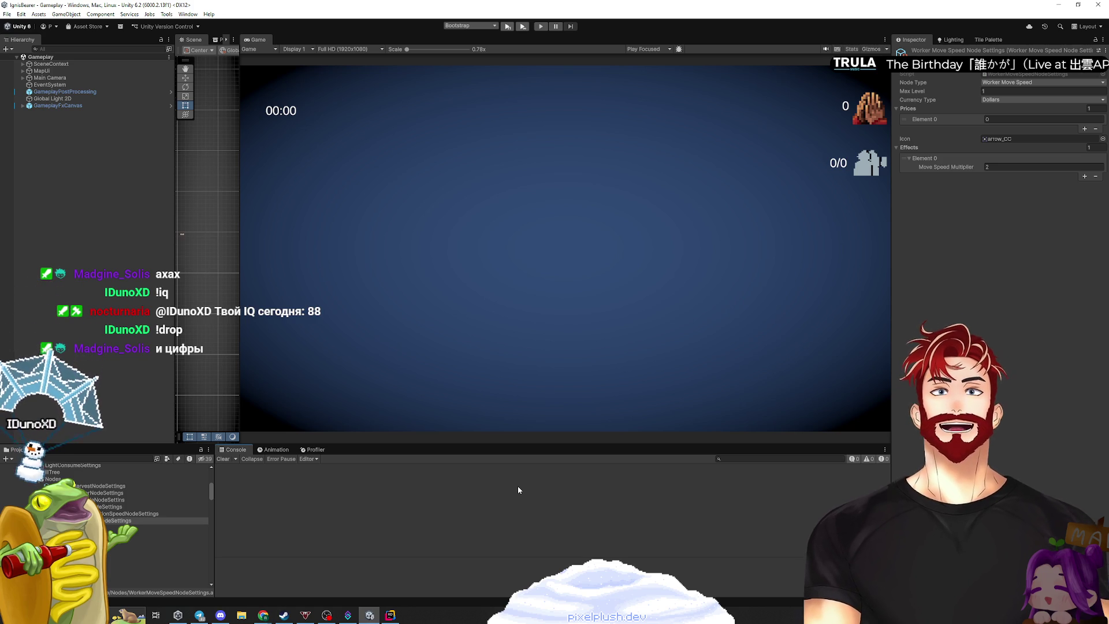
# Bring Chrome's windows forward and select the Miro 'GD play room' tab
pyautogui.moveTo(262, 616)
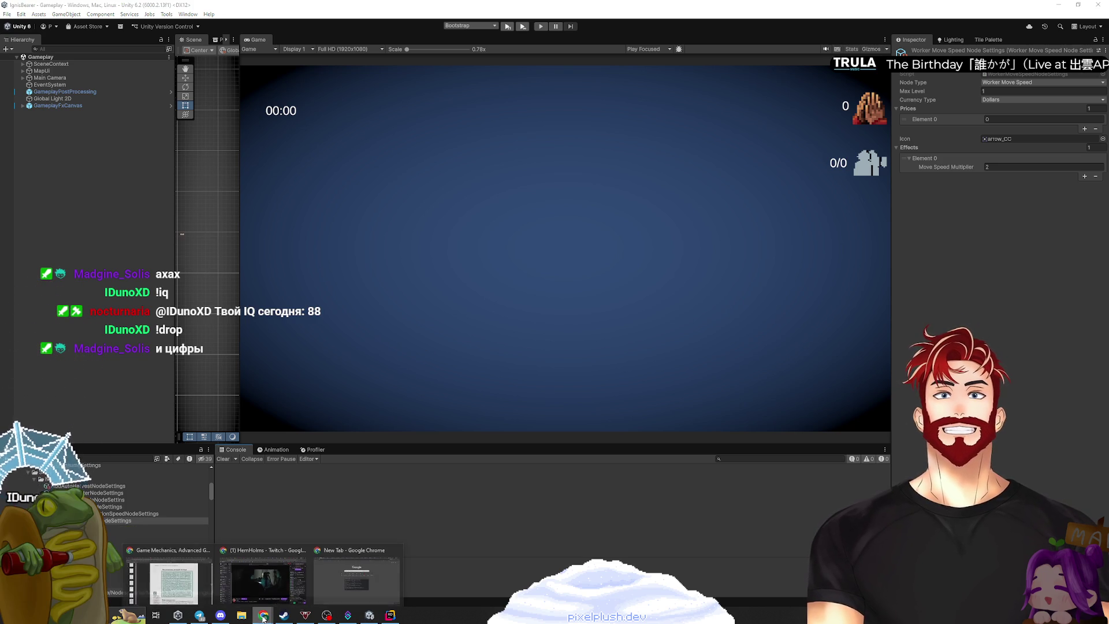
pyautogui.click(173, 580)
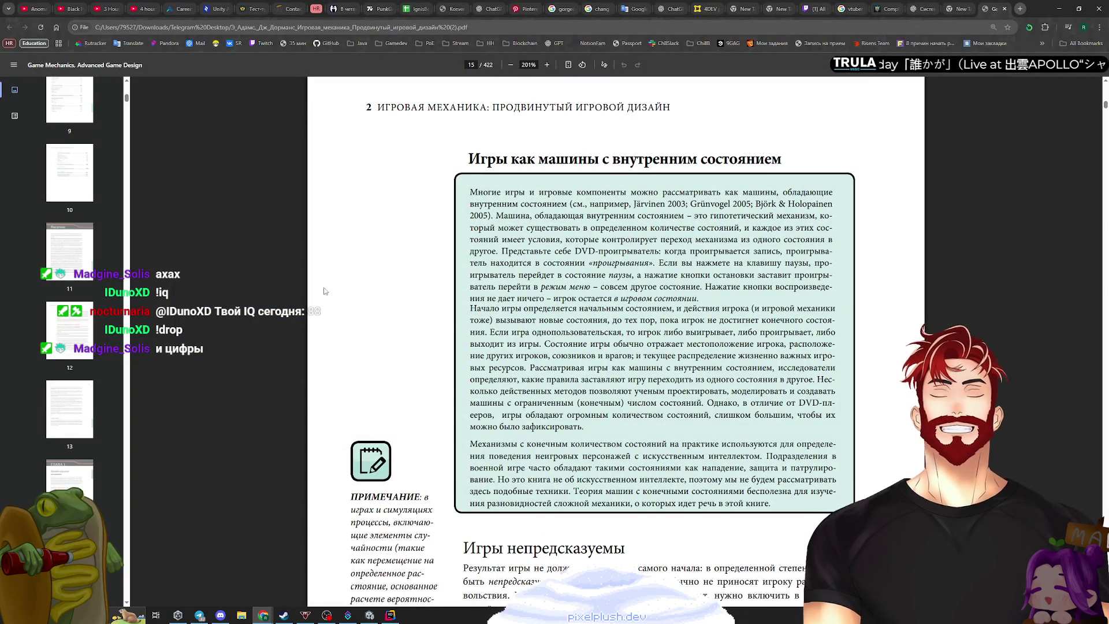
pyautogui.moveTo(267, 611)
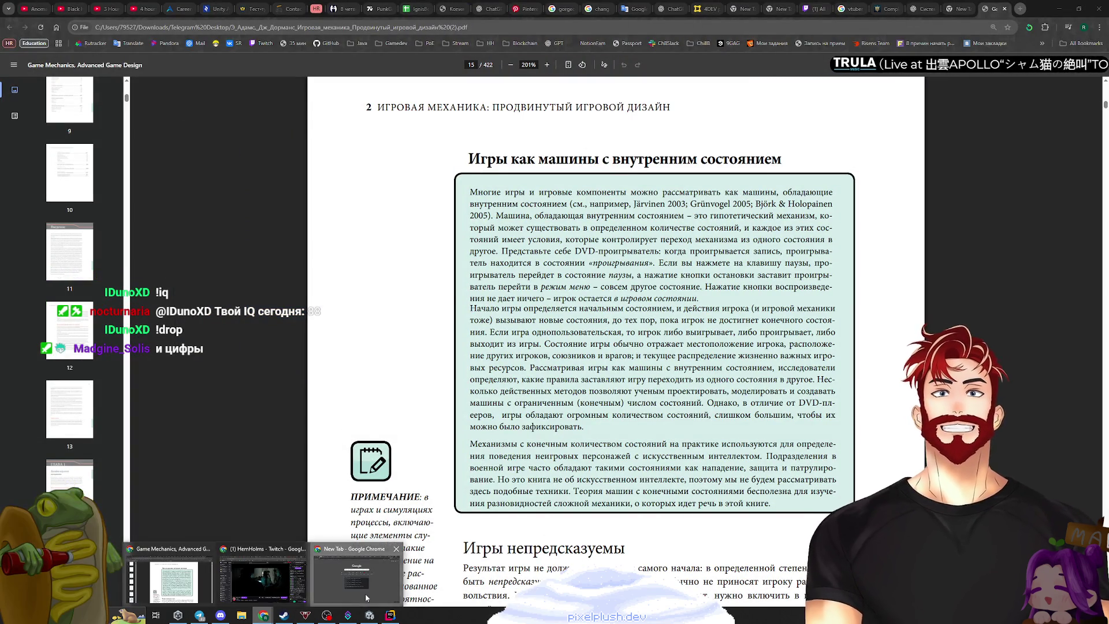
pyautogui.click(356, 581)
pyautogui.click(318, 9)
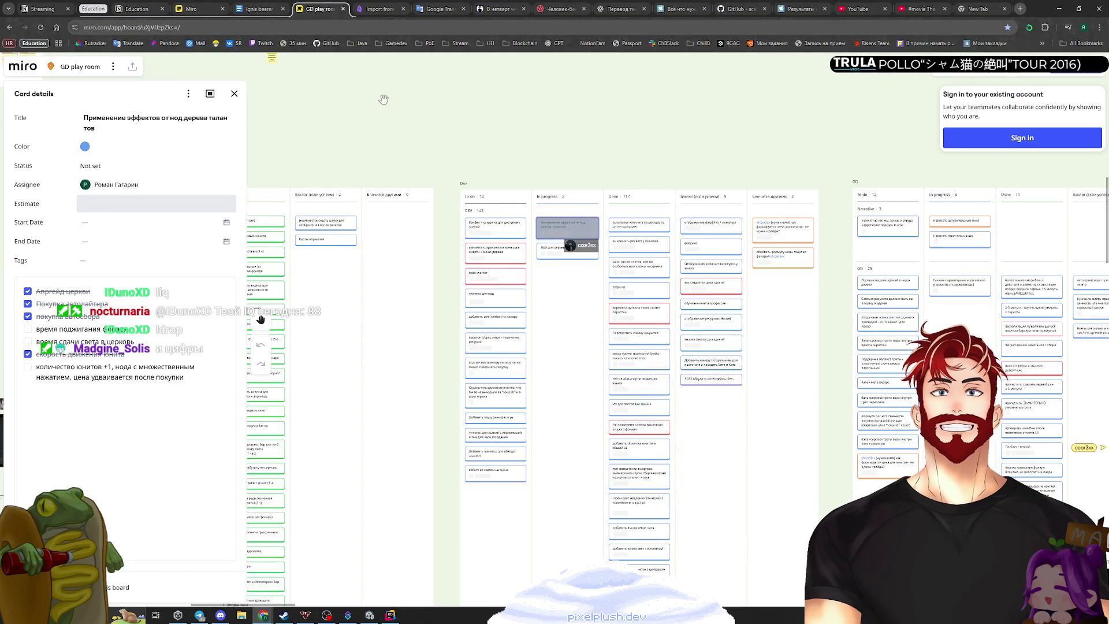
# Pan to the Blocked column and sign in to Miro with a Google account
pyautogui.scroll(5, 537, 233)
pyautogui.scroll(3, 537, 233)
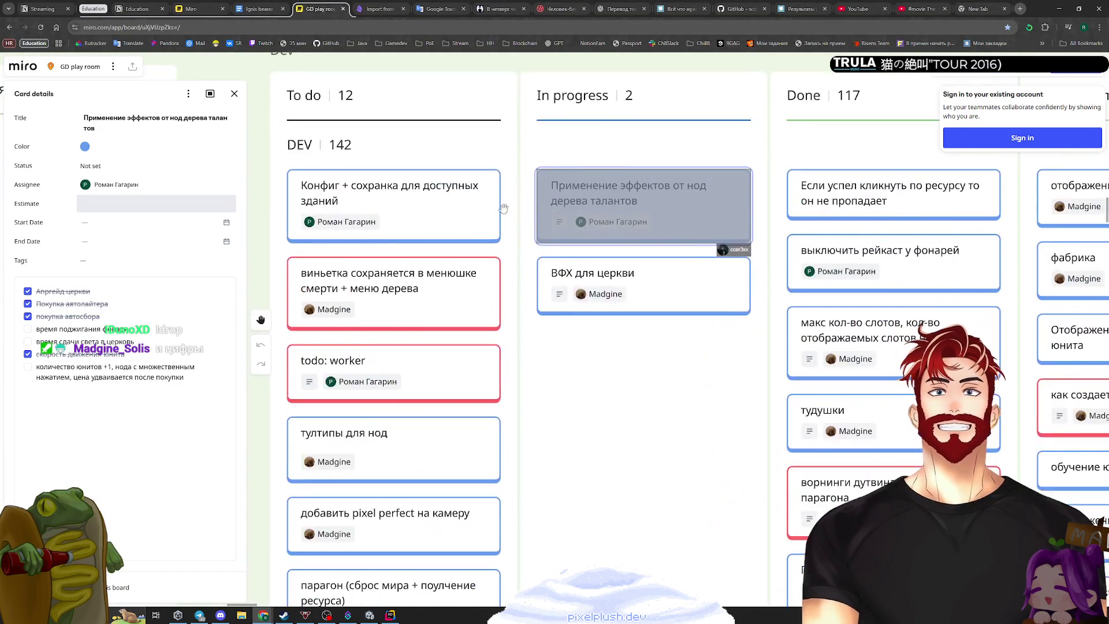
pyautogui.scroll(-3, 477, 277)
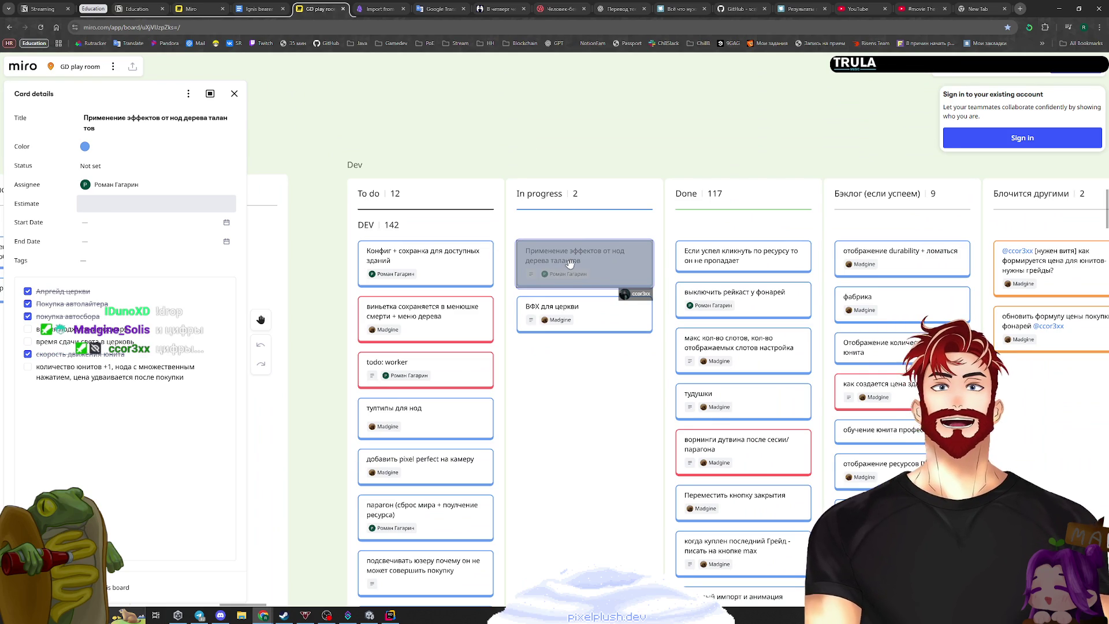
pyautogui.moveTo(403, 258)
pyautogui.mouseDown()
pyautogui.moveTo(633, 251)
pyautogui.moveTo(588, 200)
pyautogui.mouseUp()
pyautogui.click(1020, 137)
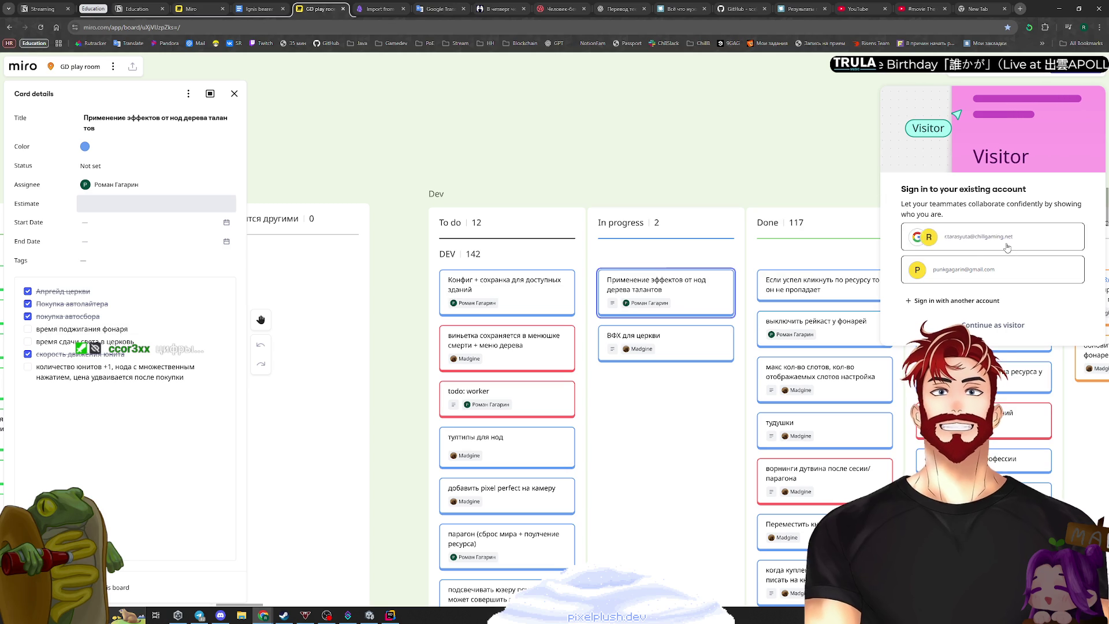
pyautogui.click(983, 269)
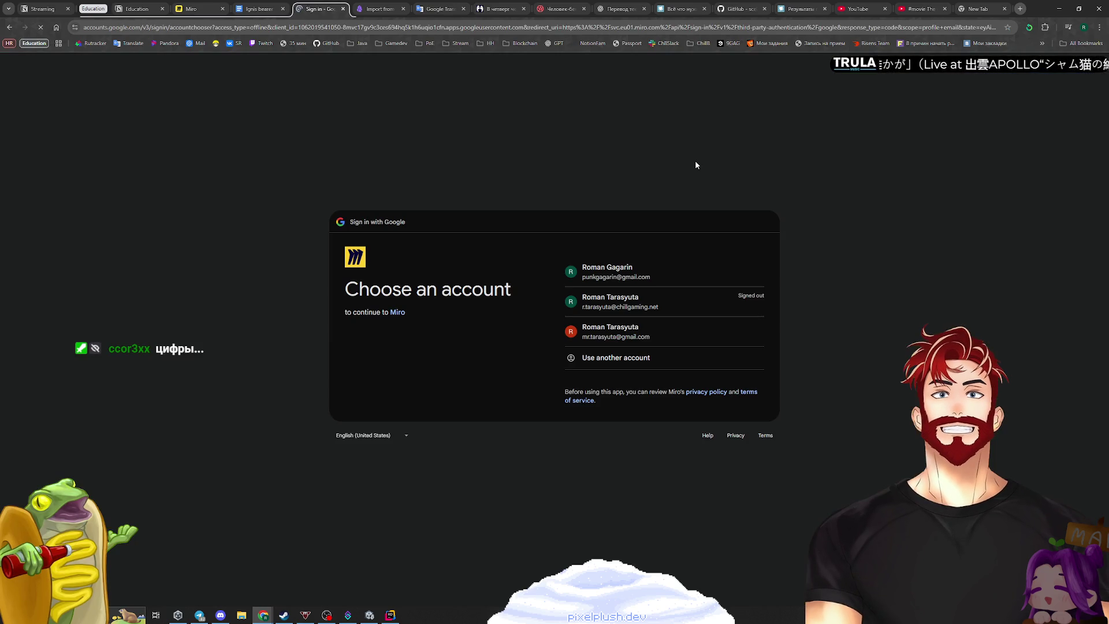
pyautogui.press('Return')
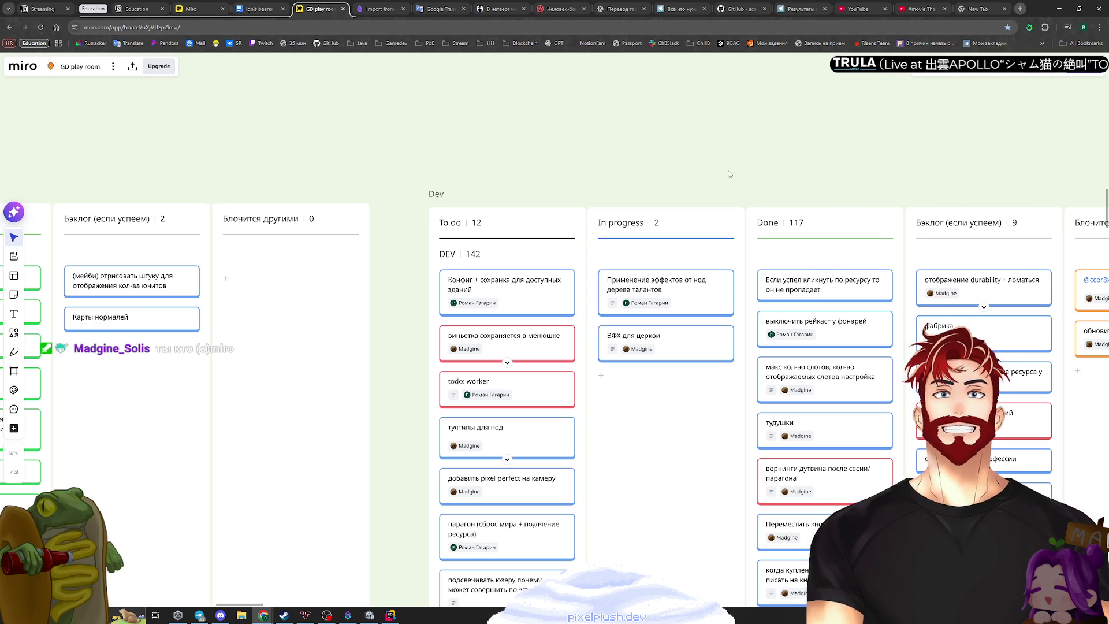
# Move the talent-tree effects and config-and-save cards to Done, and парагон to In progress
pyautogui.scroll(-5, 708, 181)
pyautogui.scroll(5, 647, 194)
pyautogui.moveTo(556, 321); pyautogui.dragTo(672, 332)
pyautogui.hscroll(-5, 511, 348)
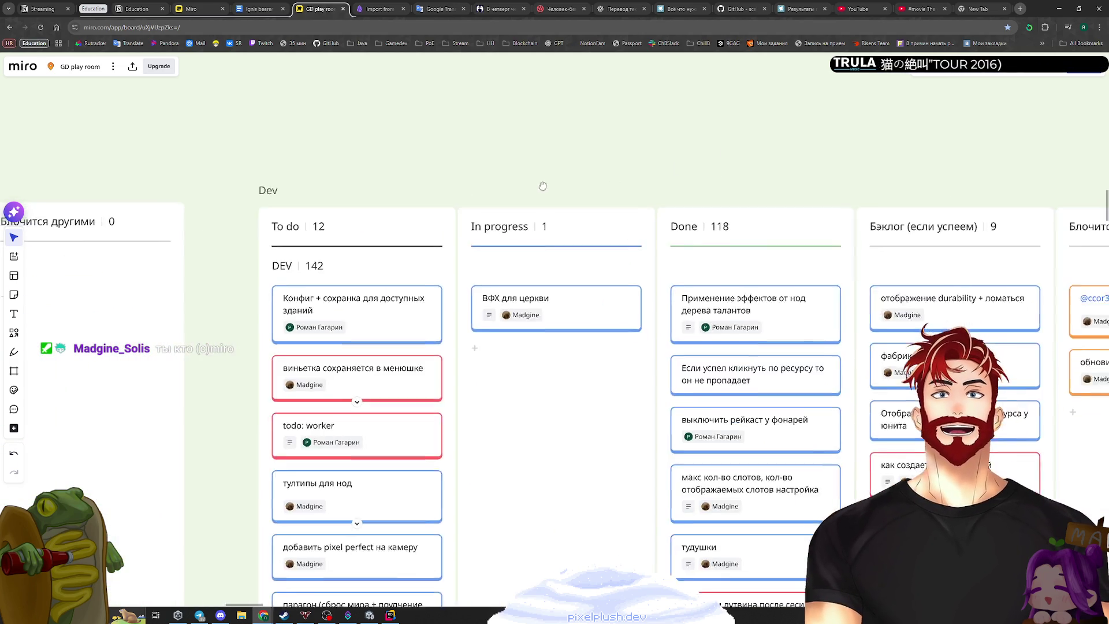
pyautogui.moveTo(415, 303); pyautogui.dragTo(783, 305)
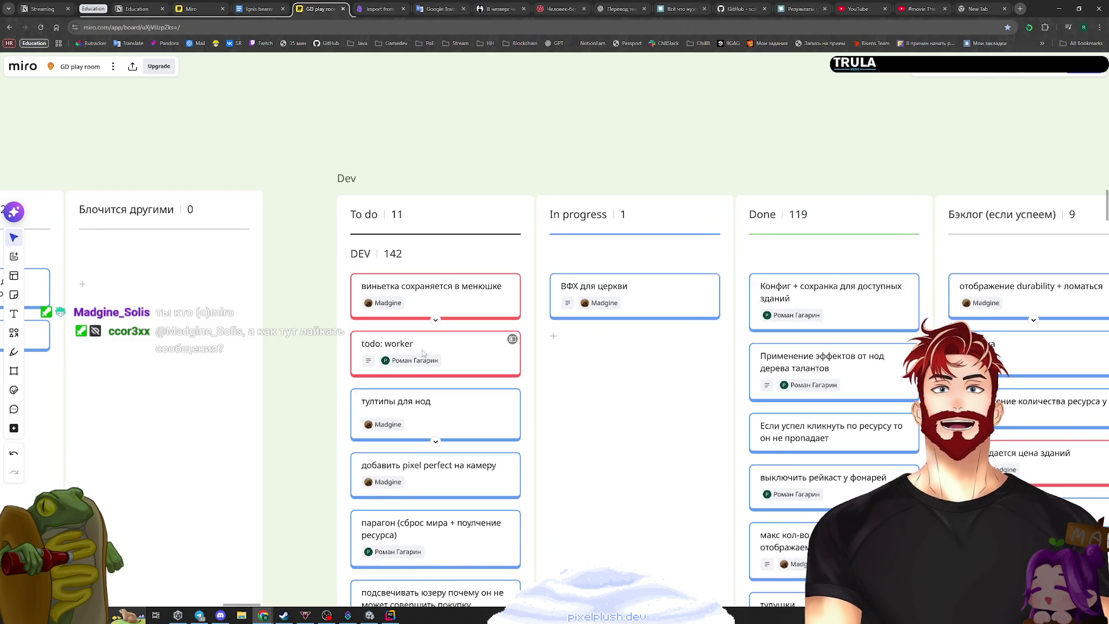
pyautogui.moveTo(414, 374)
pyautogui.mouseDown()
pyautogui.moveTo(401, 443)
pyautogui.moveTo(408, 433)
pyautogui.moveTo(429, 549)
pyautogui.moveTo(428, 538)
pyautogui.mouseUp()
pyautogui.moveTo(415, 481)
pyautogui.mouseDown()
pyautogui.moveTo(478, 438)
pyautogui.moveTo(608, 283)
pyautogui.mouseUp()
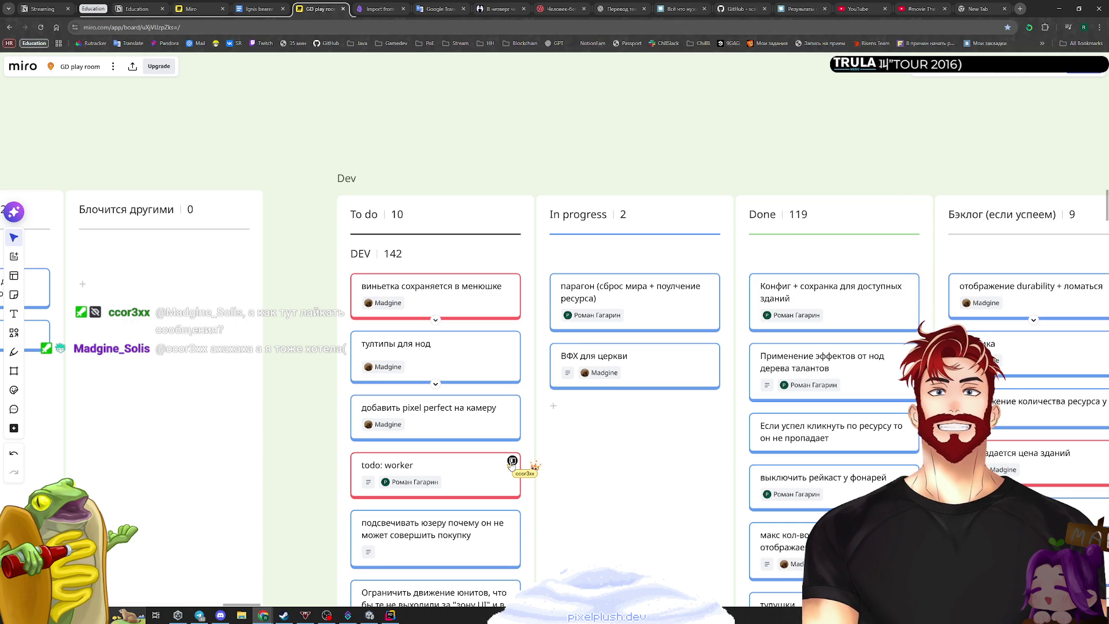
# Review the todo: worker card, then drag it below 'Ограничить движение юнитов'
pyautogui.click(512, 461)
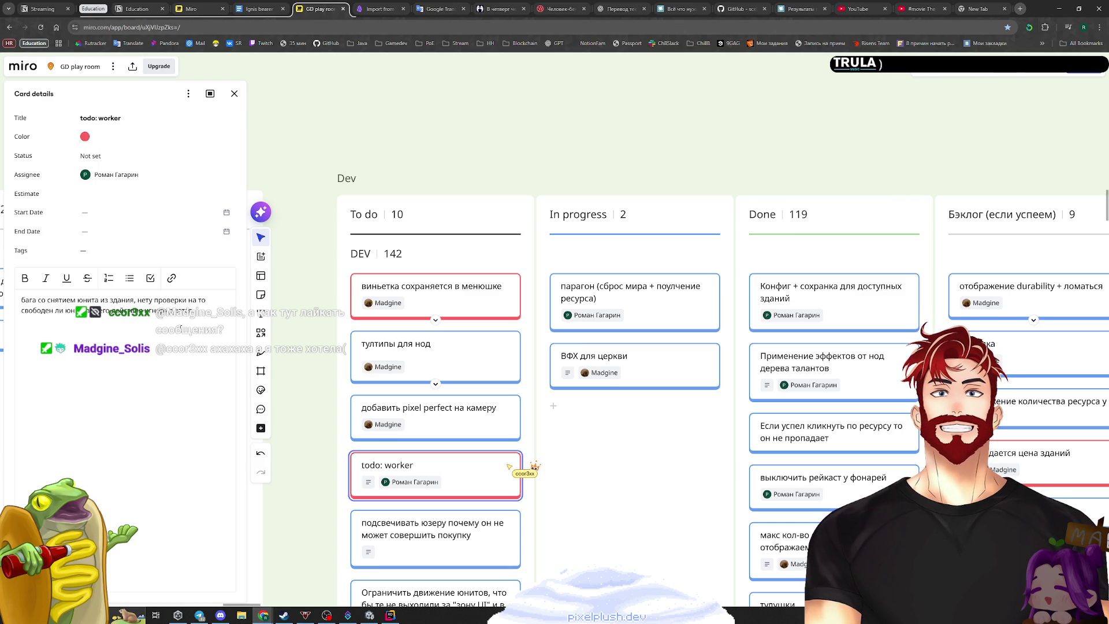
pyautogui.click(235, 94)
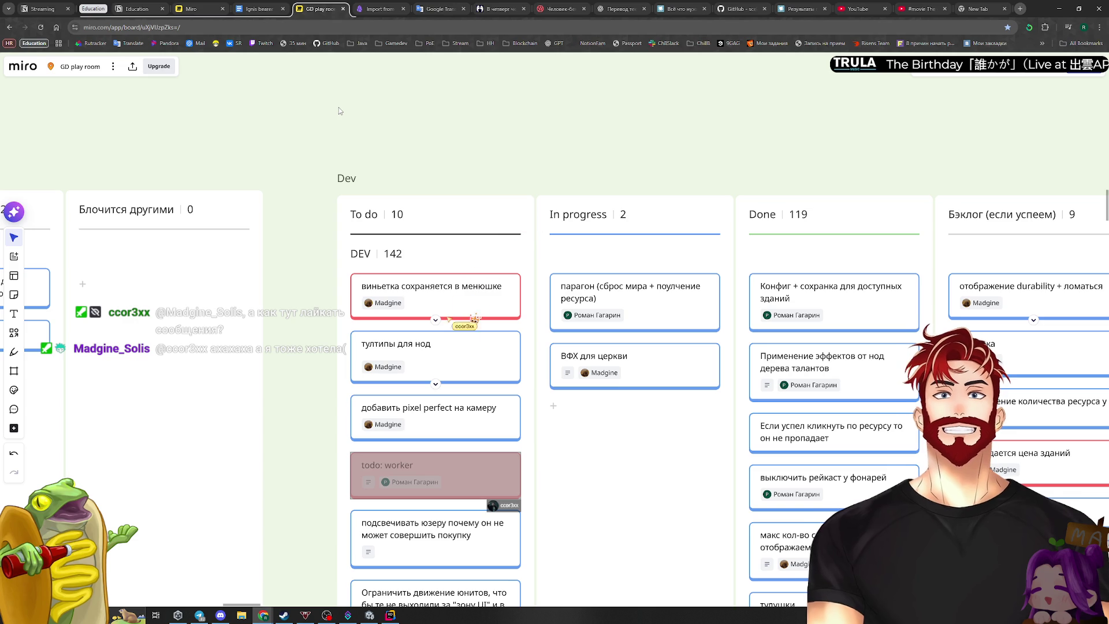
pyautogui.scroll(-2, 465, 378)
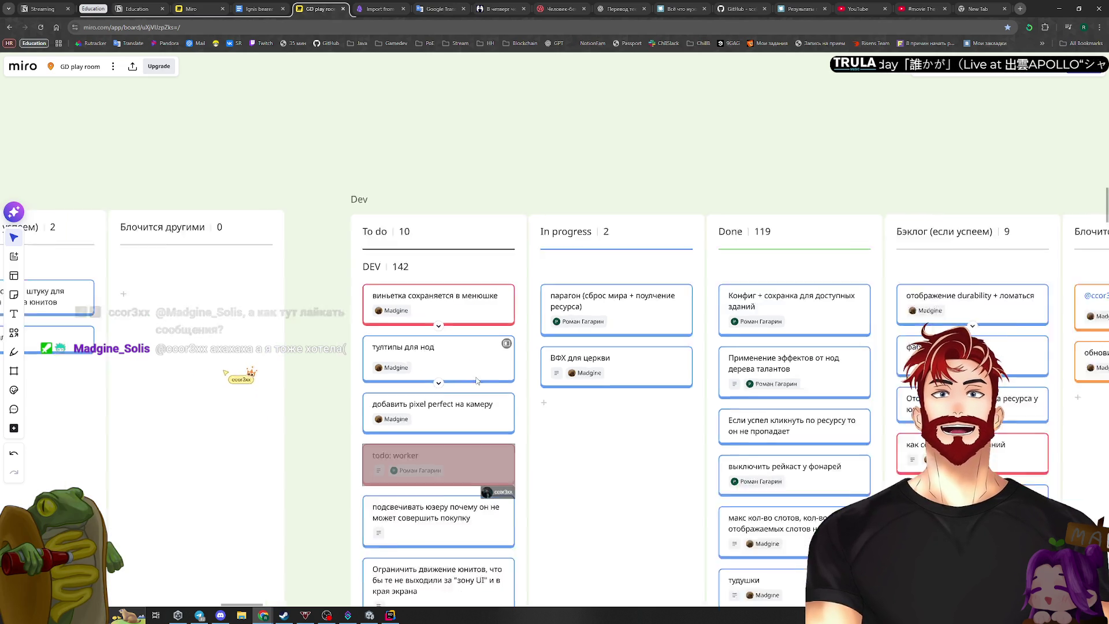
pyautogui.scroll(-3, 466, 378)
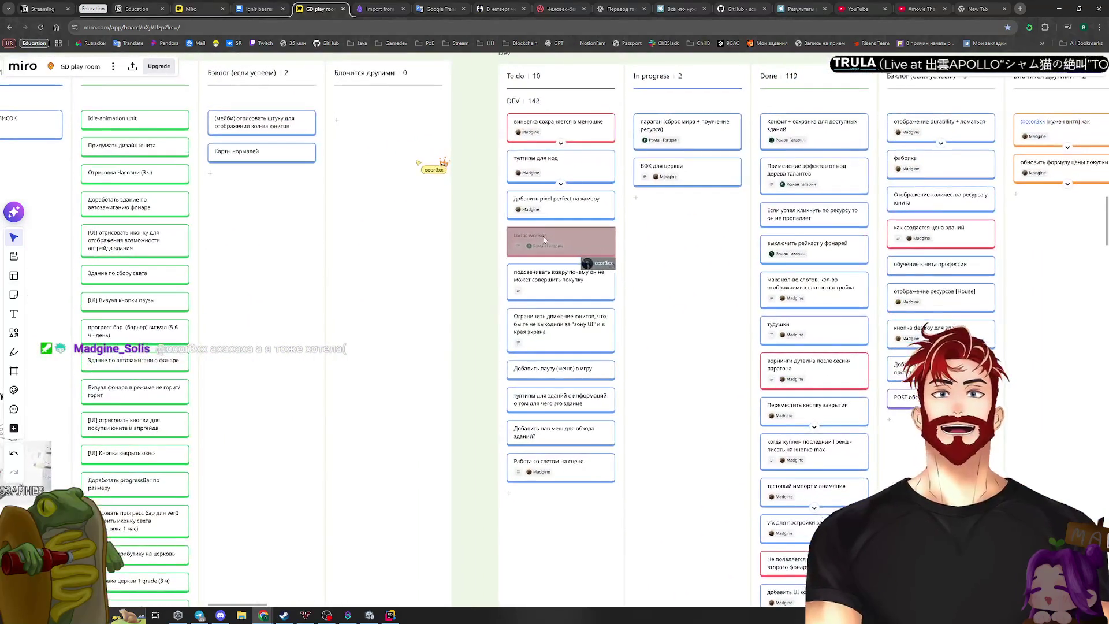
pyautogui.scroll(2, 549, 279)
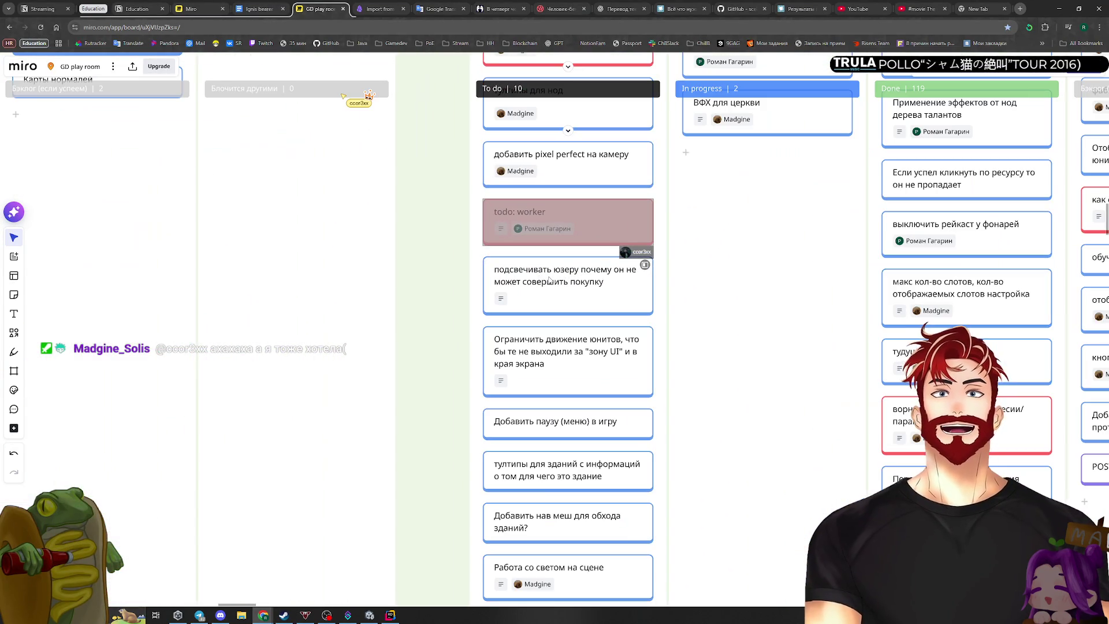
pyautogui.moveTo(447, 253); pyautogui.dragTo(435, 278)
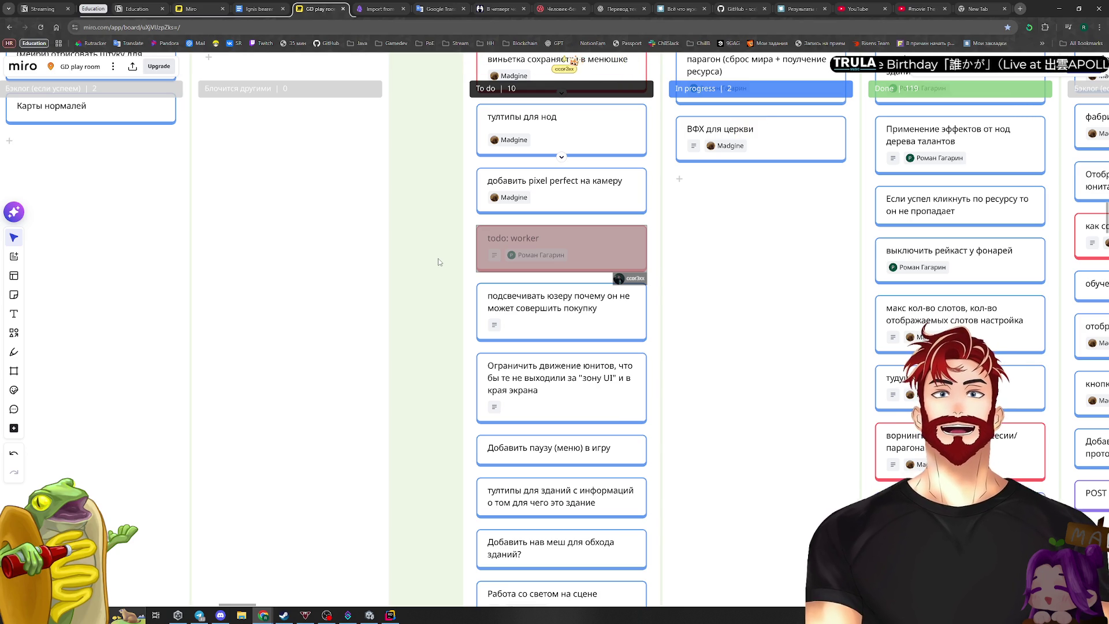
pyautogui.moveTo(500, 239); pyautogui.dragTo(494, 393)
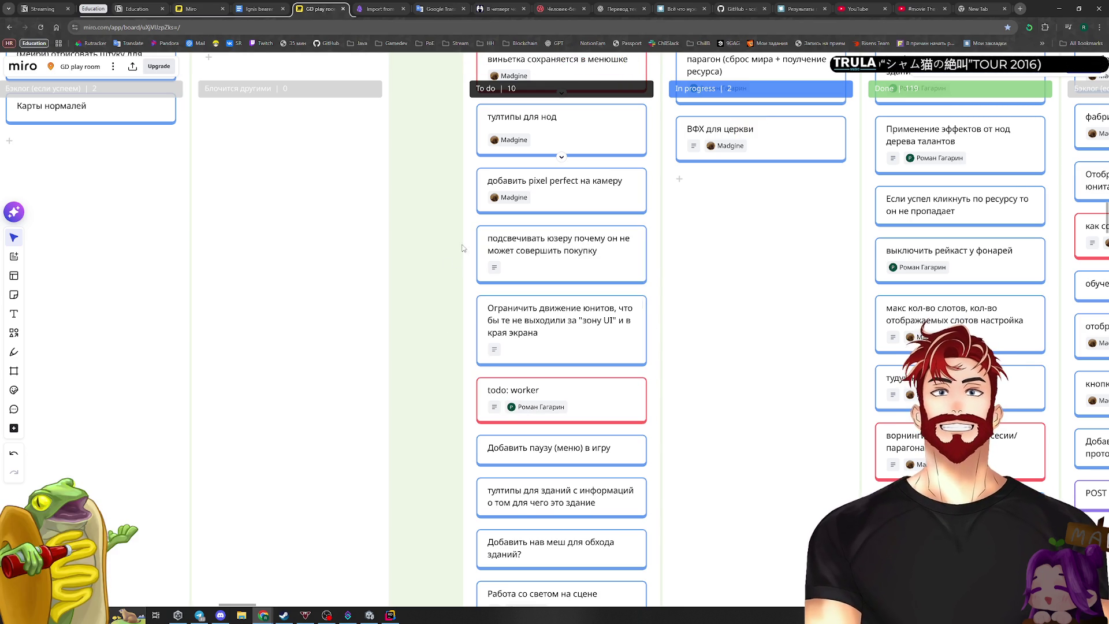
pyautogui.scroll(3, 459, 247)
pyautogui.hscroll(2, 459, 248)
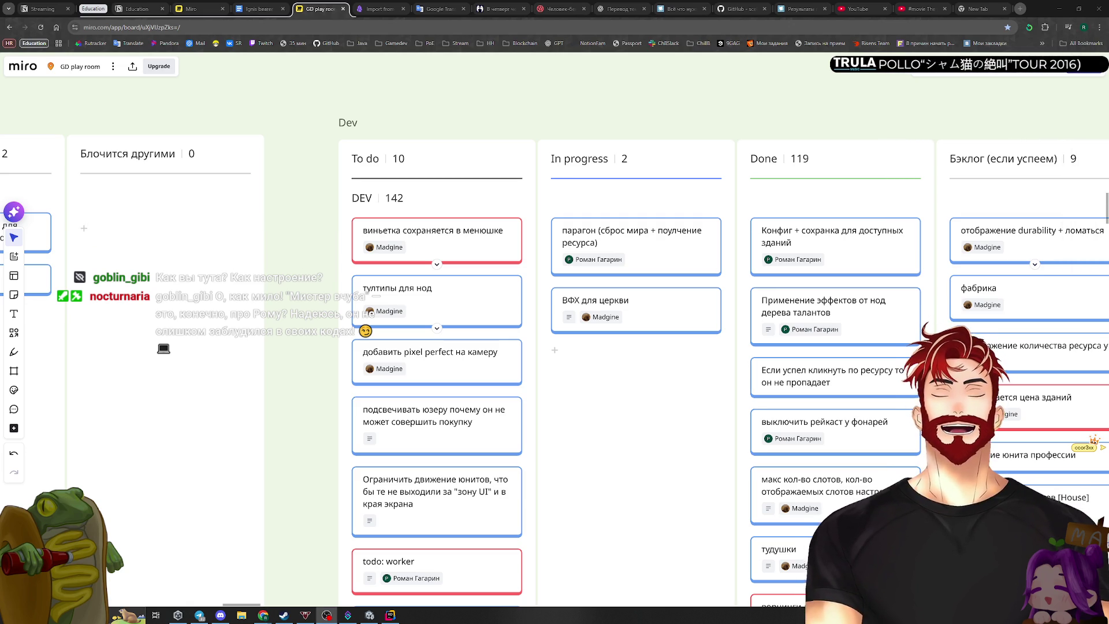
pyautogui.moveTo(1098, 46)
pyautogui.mouseDown()
pyautogui.moveTo(983, 127)
pyautogui.moveTo(1069, 115)
pyautogui.moveTo(1100, 173)
pyautogui.moveTo(1020, 266)
pyautogui.moveTo(975, 243)
pyautogui.mouseUp()
pyautogui.moveTo(962, 318)
pyautogui.mouseDown()
pyautogui.moveTo(396, 321)
pyautogui.moveTo(449, 322)
pyautogui.mouseUp()
pyautogui.moveTo(339, 395); pyautogui.dragTo(340, 571)
pyautogui.click(261, 321)
pyautogui.moveTo(253, 251)
pyautogui.mouseDown()
pyautogui.moveTo(1108, 72)
pyautogui.moveTo(1108, 34)
pyautogui.moveTo(1075, 138)
pyautogui.moveTo(1108, 139)
pyautogui.mouseUp()
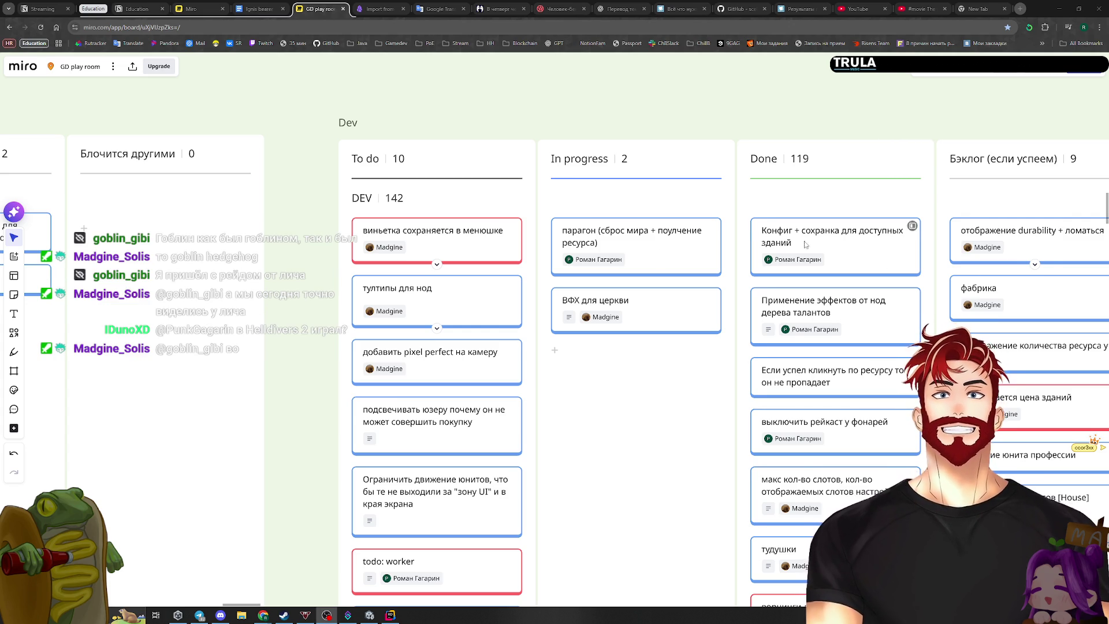
pyautogui.hscroll(5, 759, 244)
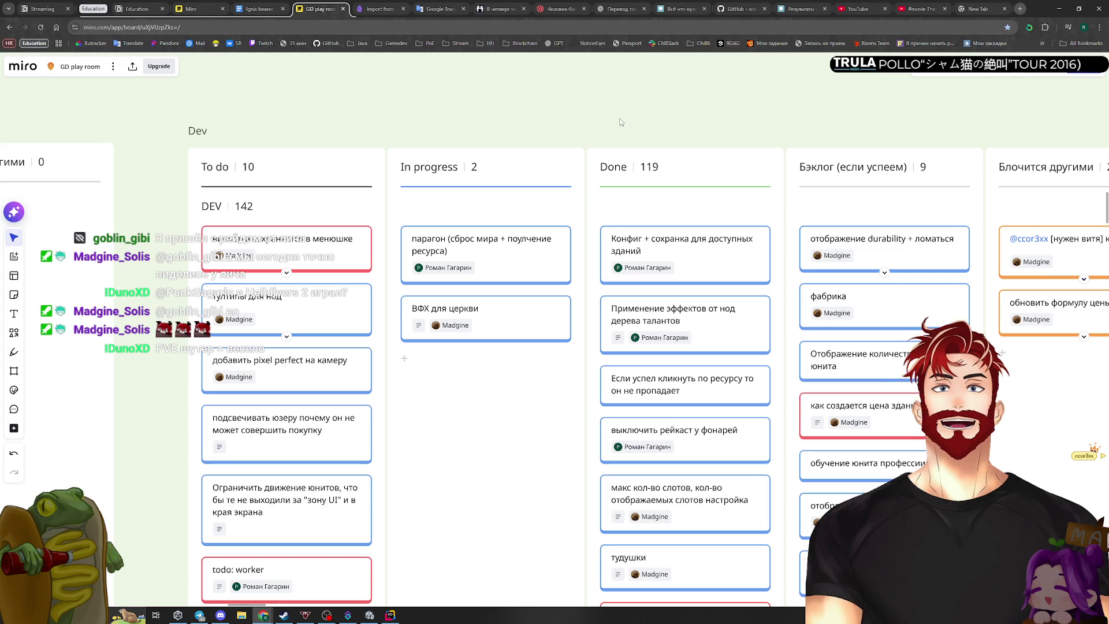
pyautogui.scroll(5, 470, 221)
pyautogui.scroll(-4, 528, 191)
# Add a stray empty card to In progress, then discard it
pyautogui.click(600, 230)
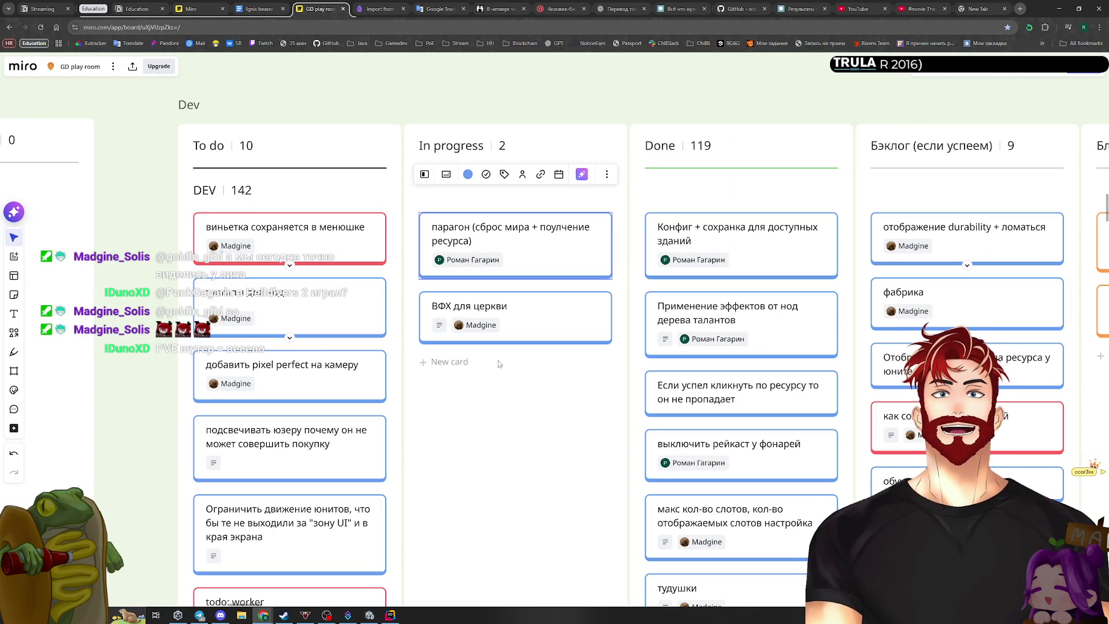
pyautogui.click(566, 101)
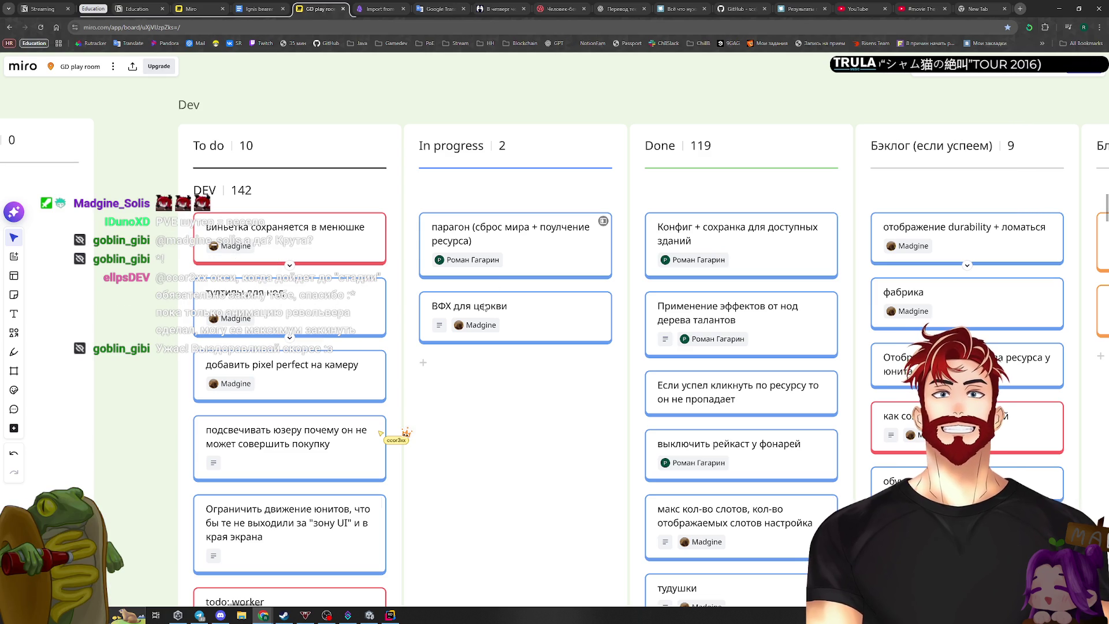
pyautogui.click(438, 359)
pyautogui.write('GHj')
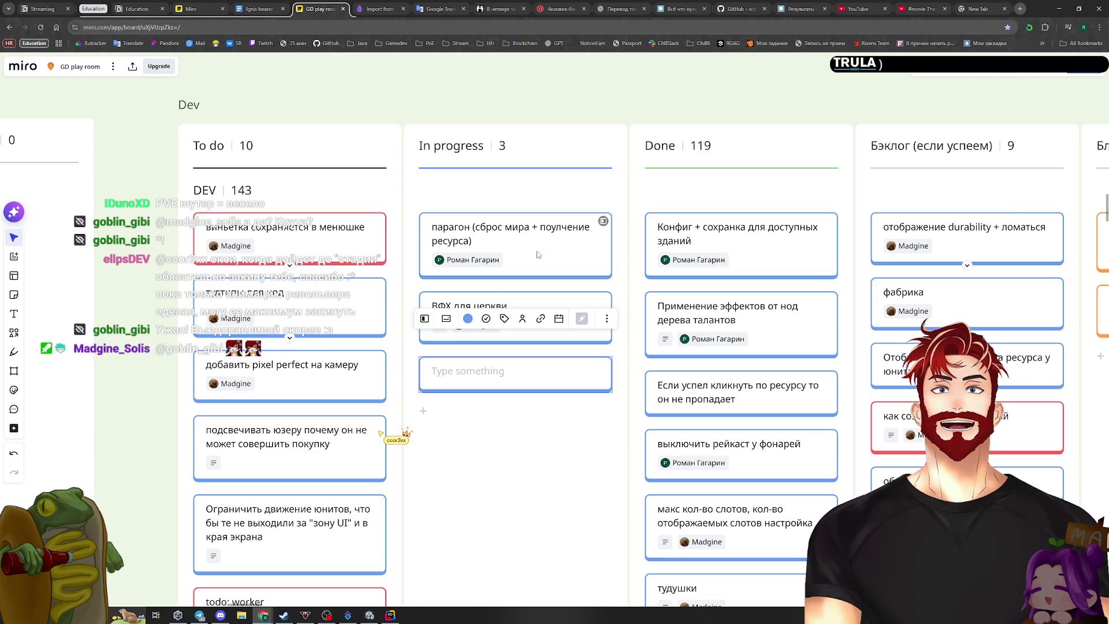
pyautogui.click(503, 375)
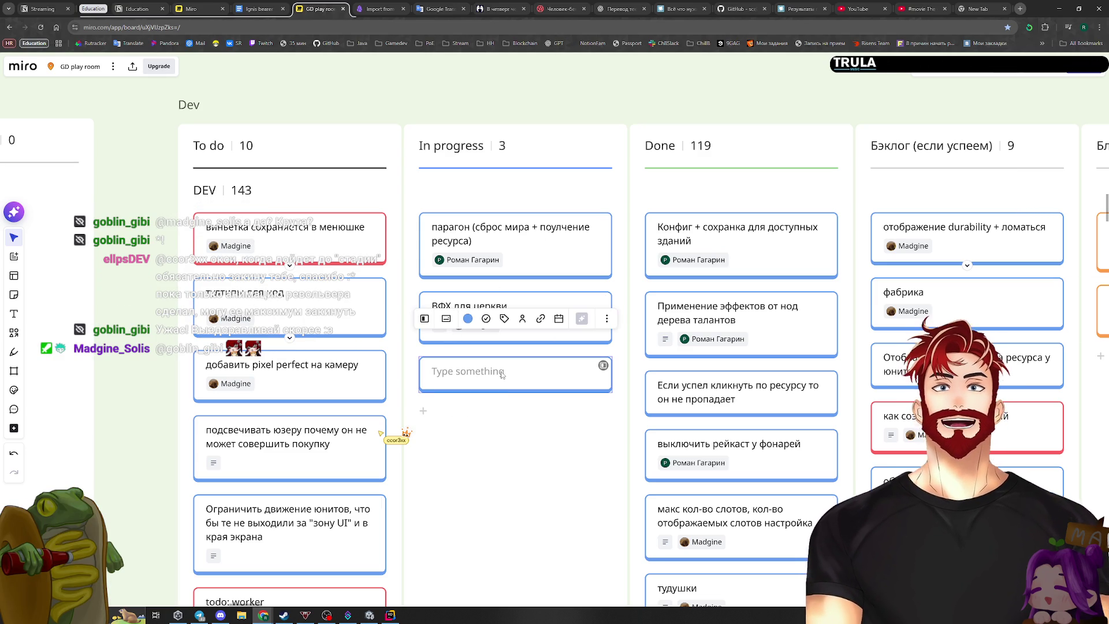
pyautogui.click(473, 247)
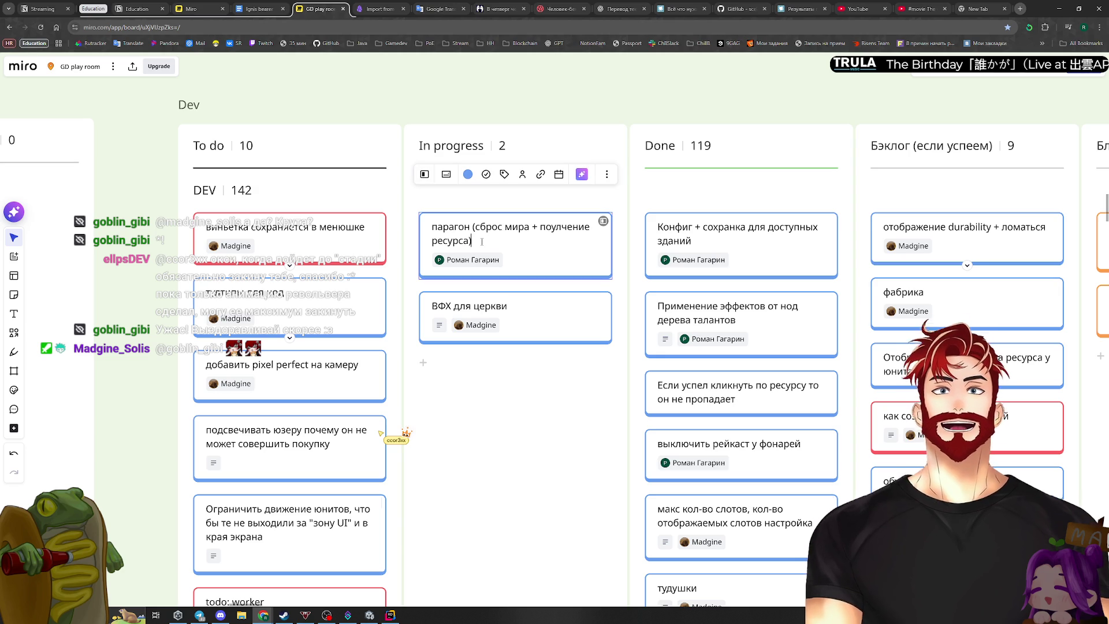
# Edit the парагон card to read 'получение ресурса в конце игры'
pyautogui.click(538, 227)
pyautogui.hotkey('shift', 'Home')
pyautogui.press('BackSpace')
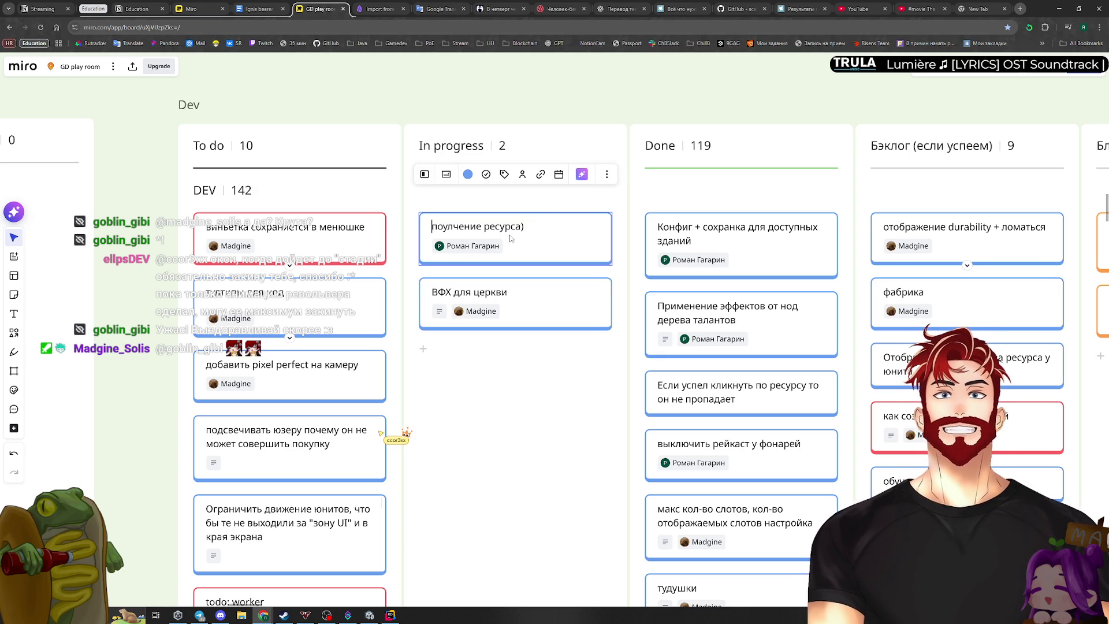
pyautogui.write('в конце игры')
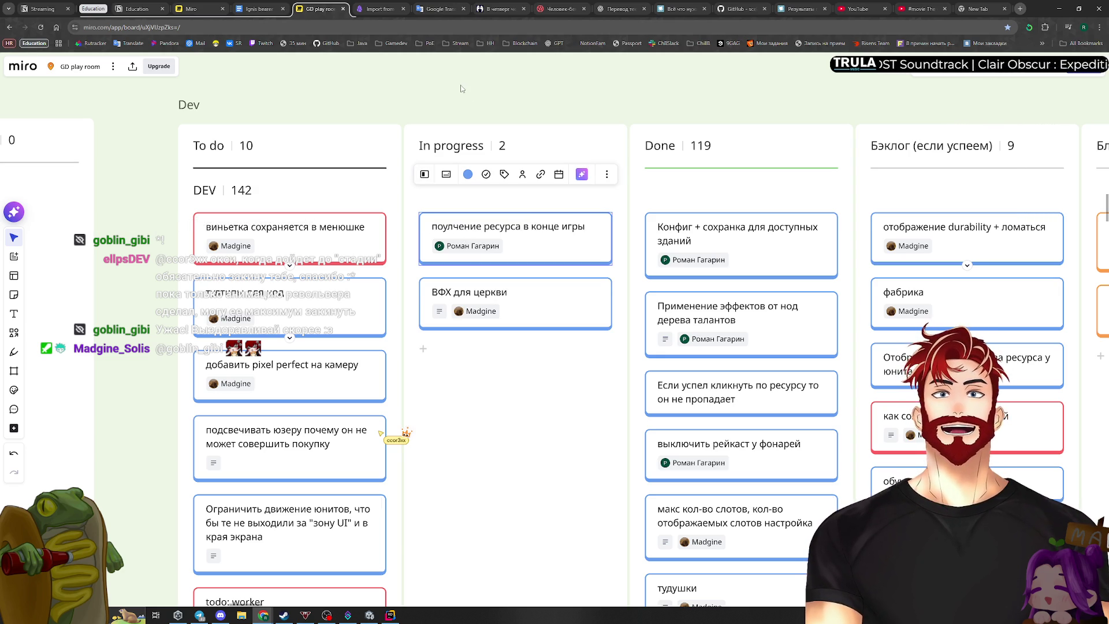
pyautogui.click(462, 88)
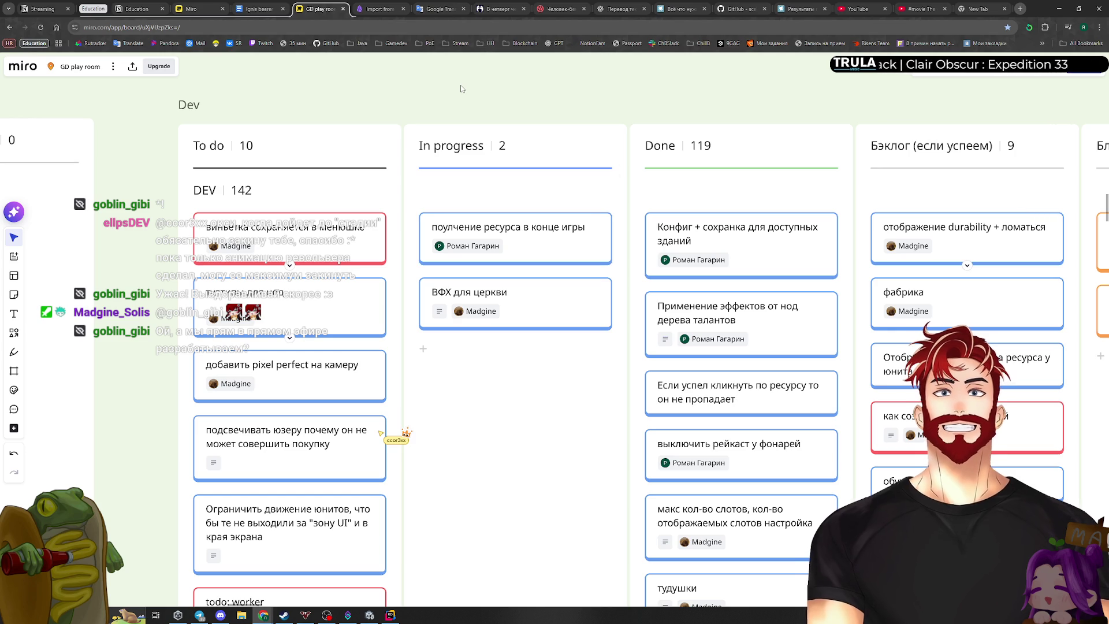
# Add a 'UI конца игры и дерева талантов' card and move it to the top of To do
pyautogui.click(442, 348)
pyautogui.moveTo(460, 361)
pyautogui.mouseDown()
pyautogui.moveTo(461, 286)
pyautogui.moveTo(461, 297)
pyautogui.mouseUp()
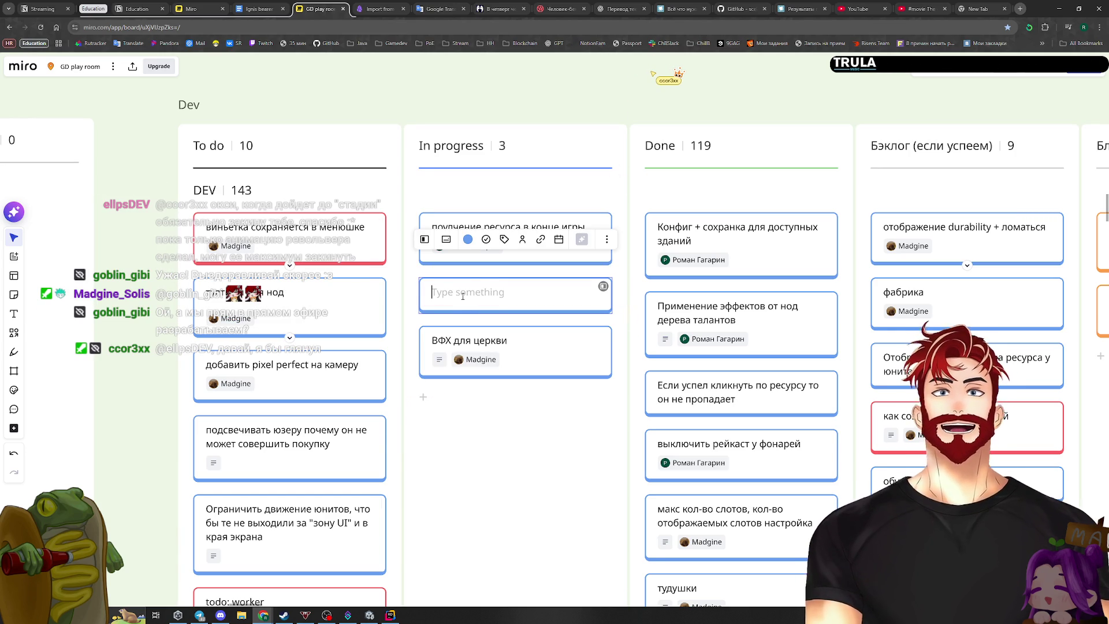
pyautogui.write('UI конца игры и дерева ')
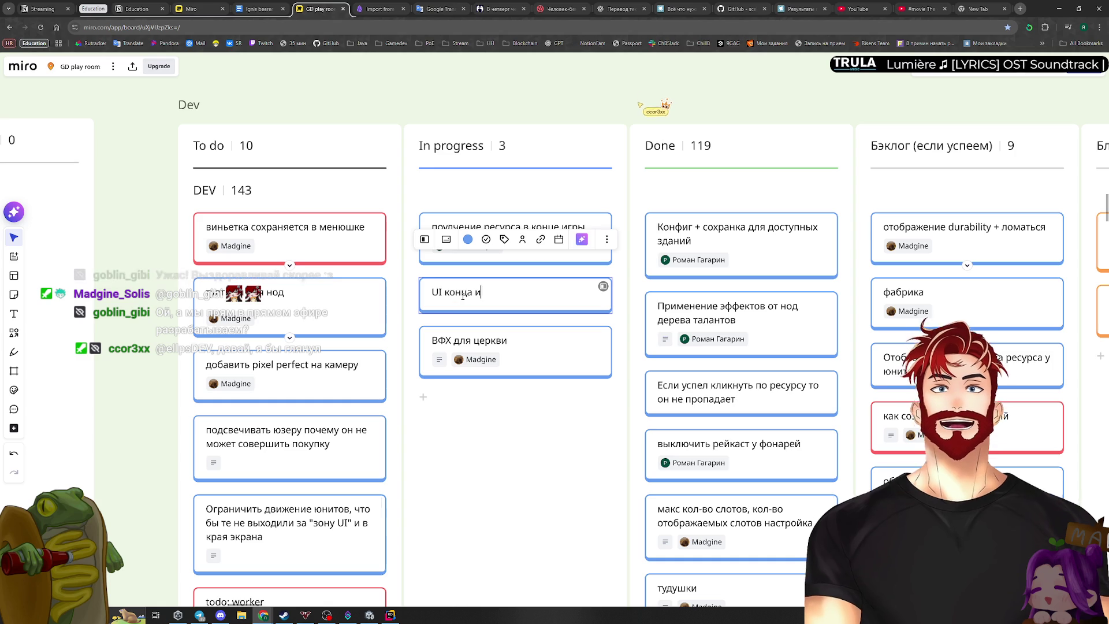
pyautogui.write('талантов')
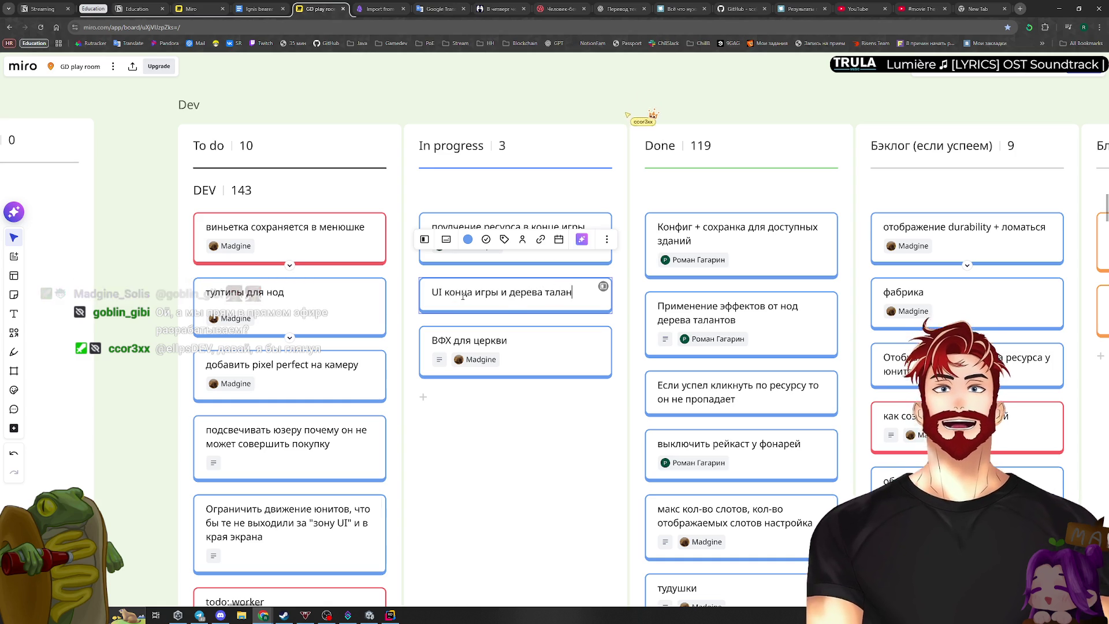
pyautogui.moveTo(508, 295)
pyautogui.mouseDown()
pyautogui.moveTo(416, 254)
pyautogui.moveTo(289, 229)
pyautogui.mouseUp()
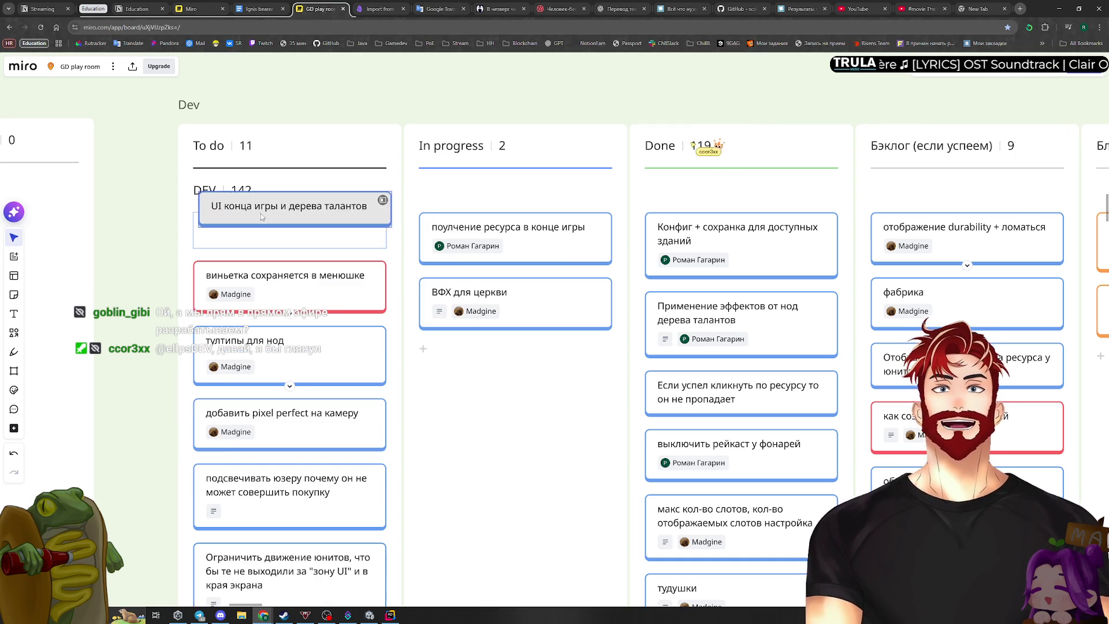
# Discard an extra empty card, shift the board view, and switch back to Unity
pyautogui.click(424, 349)
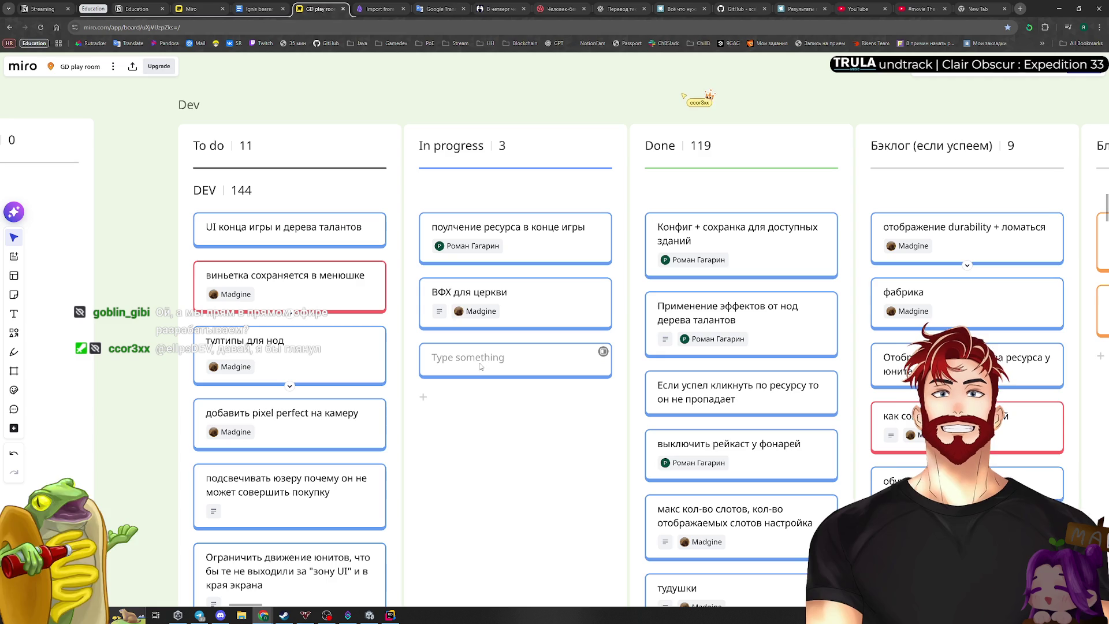
pyautogui.click(502, 396)
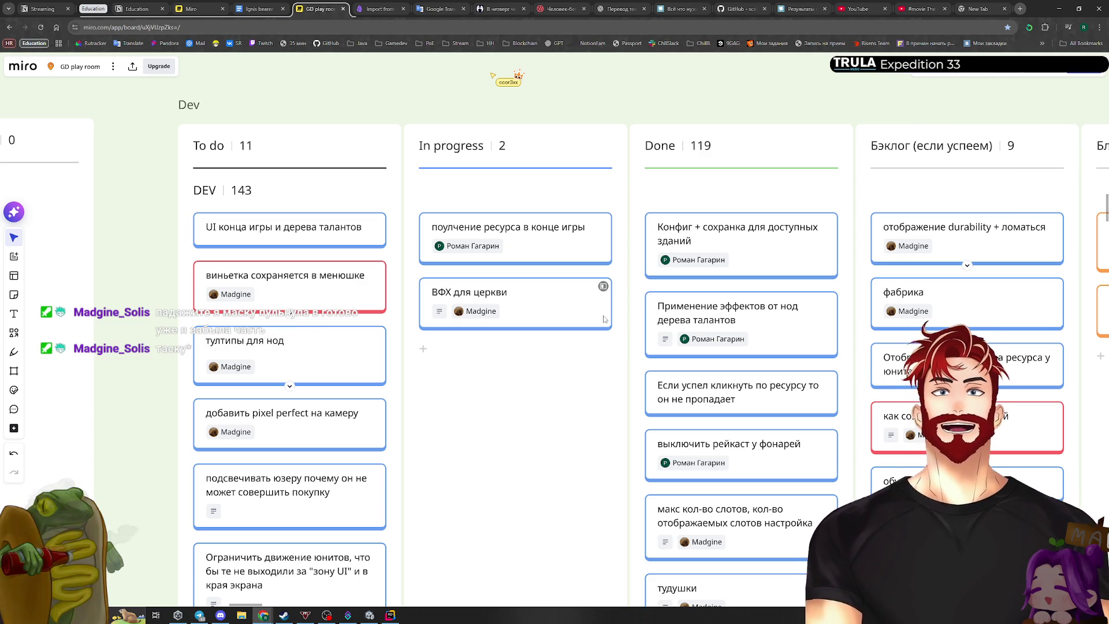
pyautogui.moveTo(619, 398)
pyautogui.mouseDown()
pyautogui.moveTo(568, 327)
pyautogui.moveTo(633, 451)
pyautogui.mouseUp()
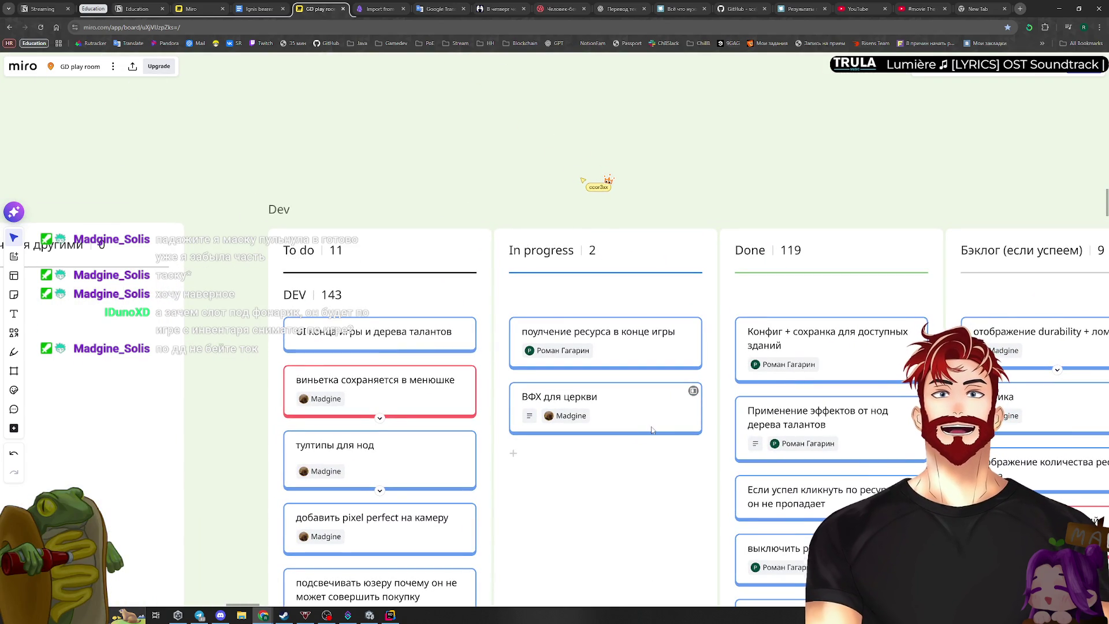
pyautogui.hotkey('alt', 'Tab')
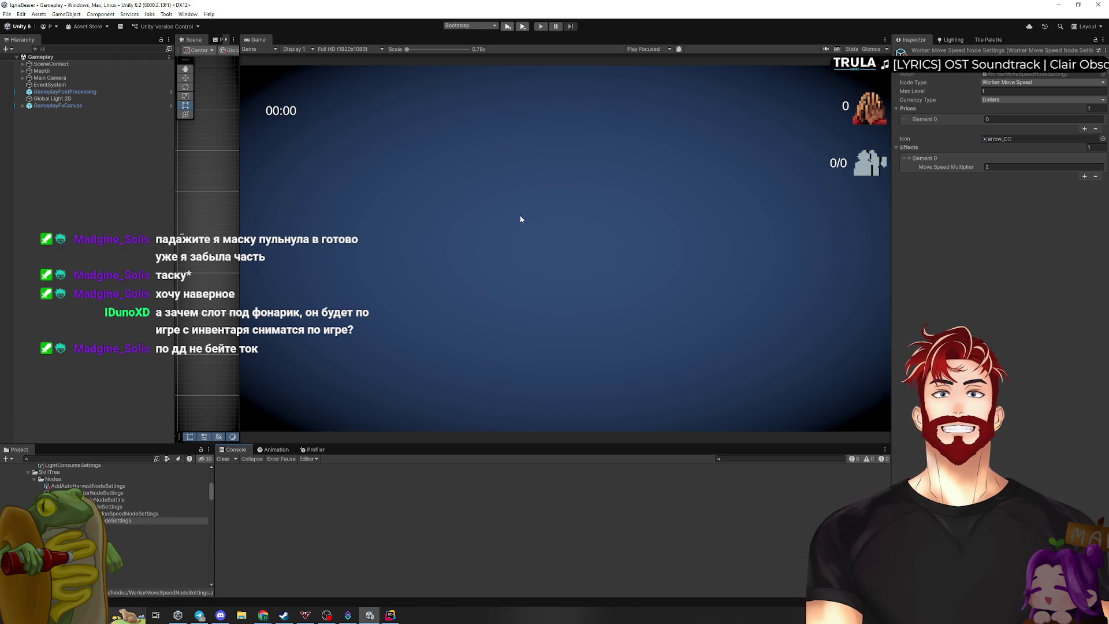
# Start play mode, begin a new game, and test the left plot's House build panel
pyautogui.click(509, 28)
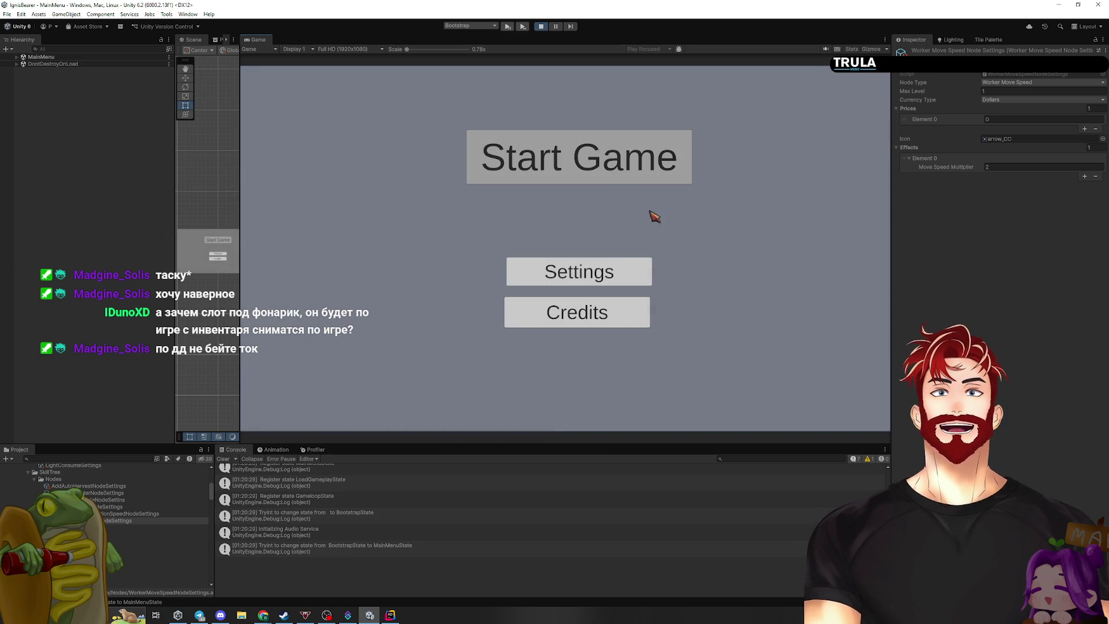
pyautogui.click(675, 166)
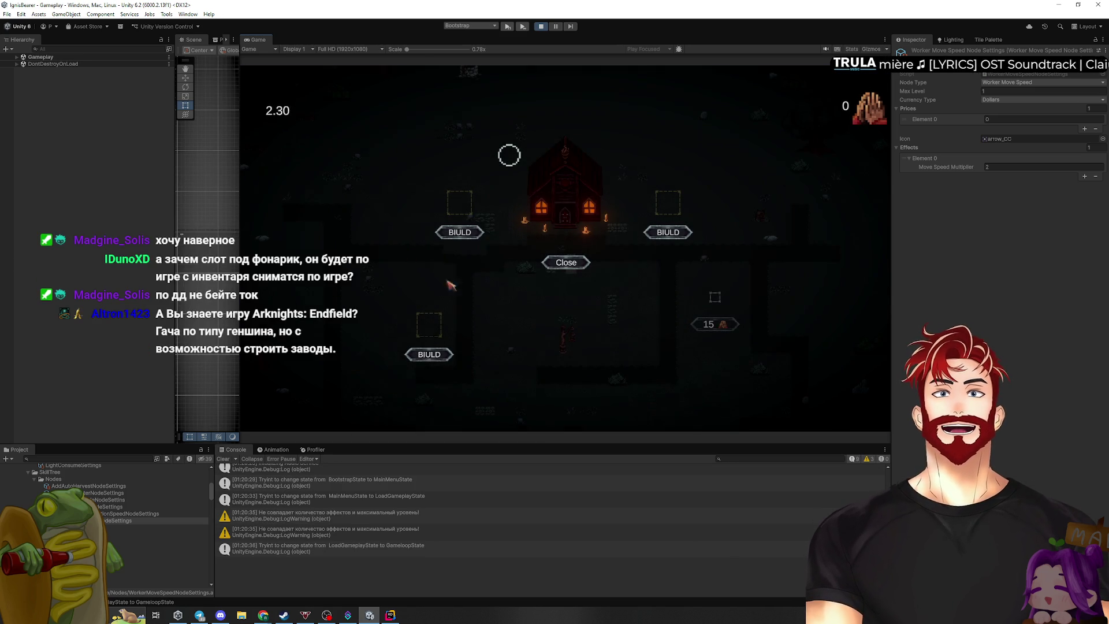
pyautogui.click(465, 234)
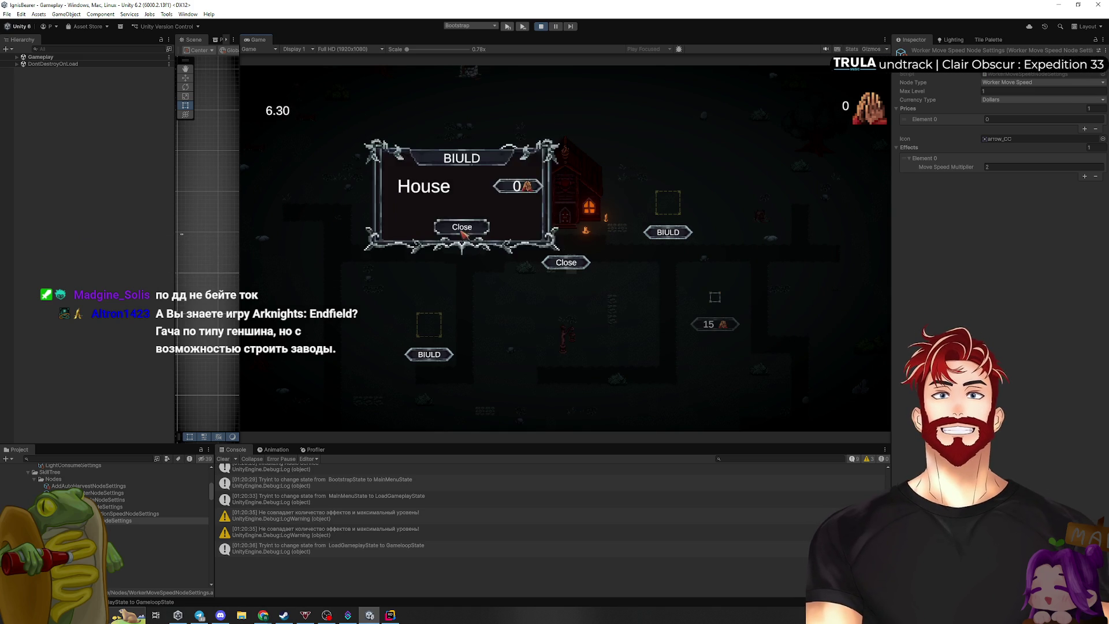
pyautogui.click(461, 226)
pyautogui.click(463, 230)
pyautogui.click(463, 227)
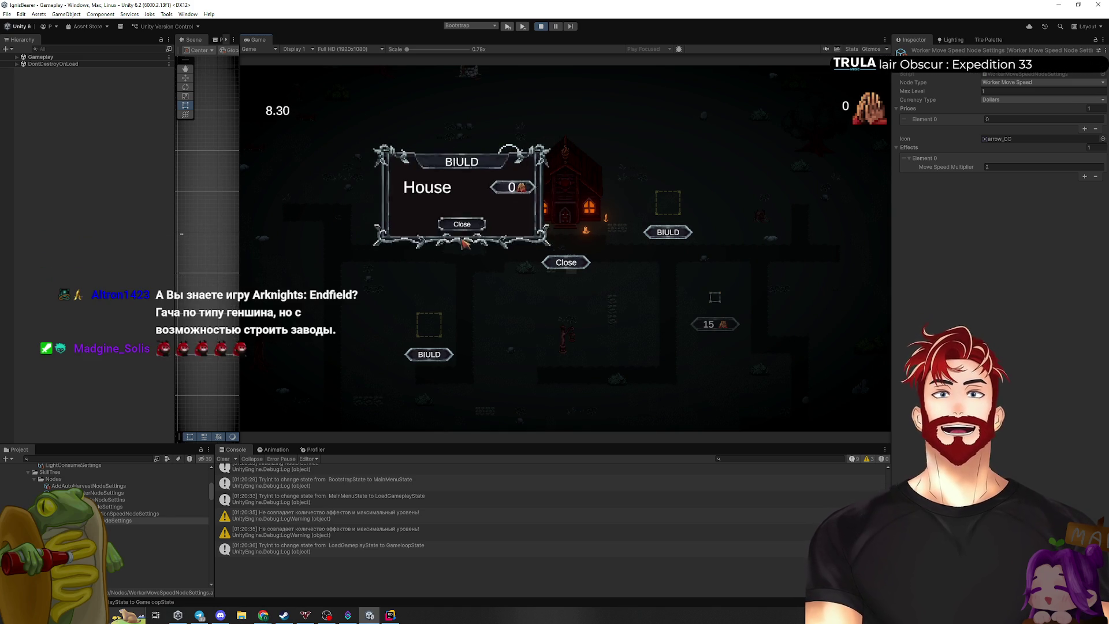
pyautogui.click(461, 227)
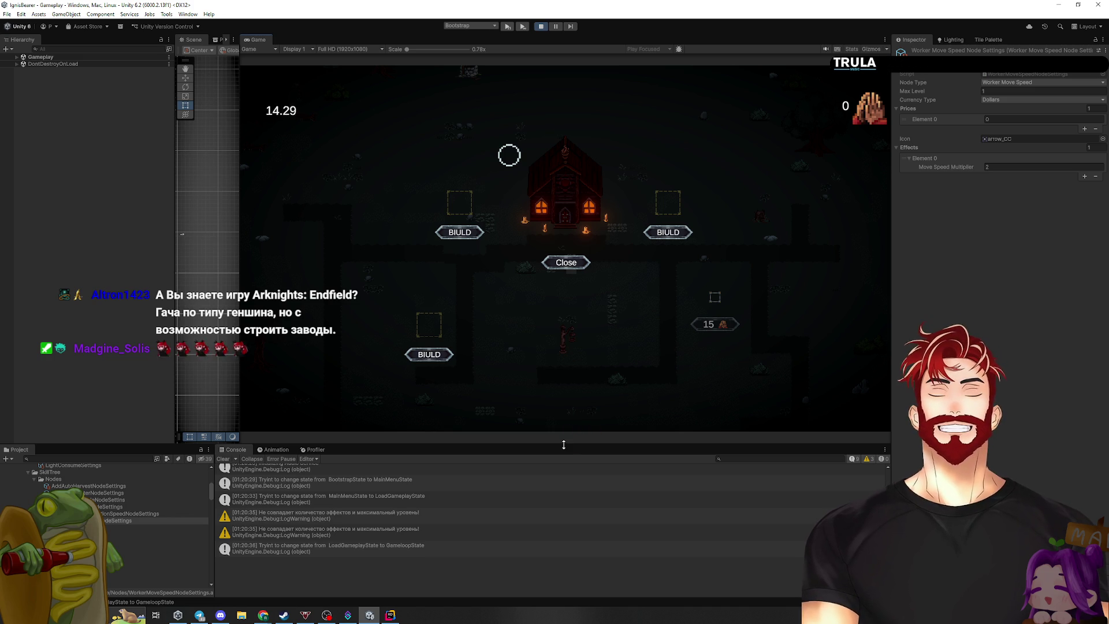
# Enlarge the Game view and test the build and church popups on the right, left and lower-left plots
pyautogui.moveTo(564, 445); pyautogui.dragTo(537, 519)
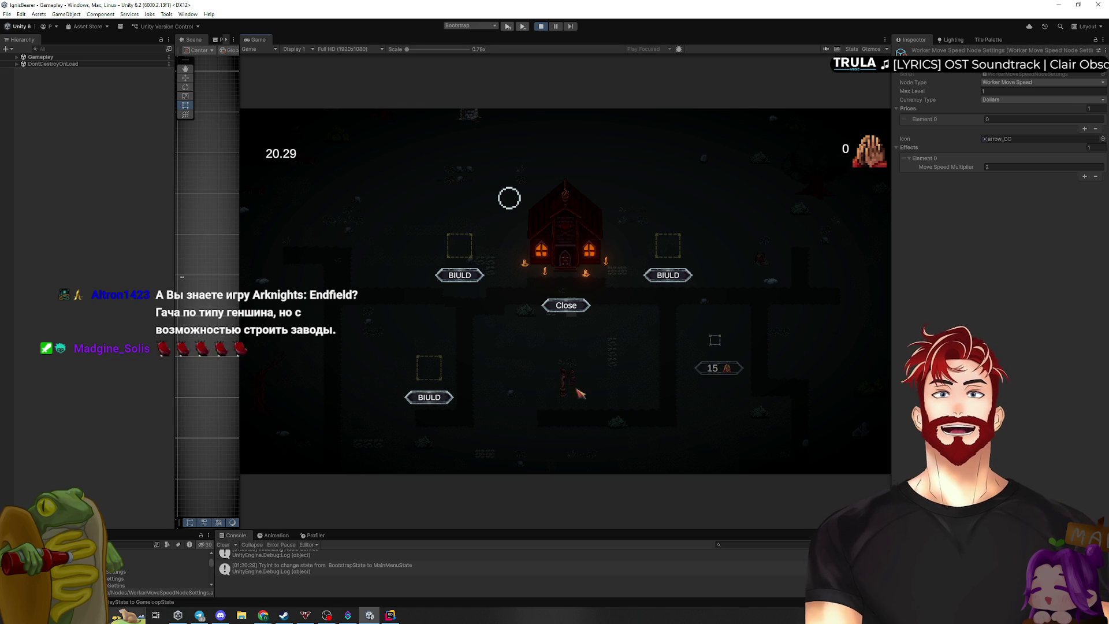
pyautogui.click(668, 275)
pyautogui.click(669, 272)
pyautogui.click(577, 301)
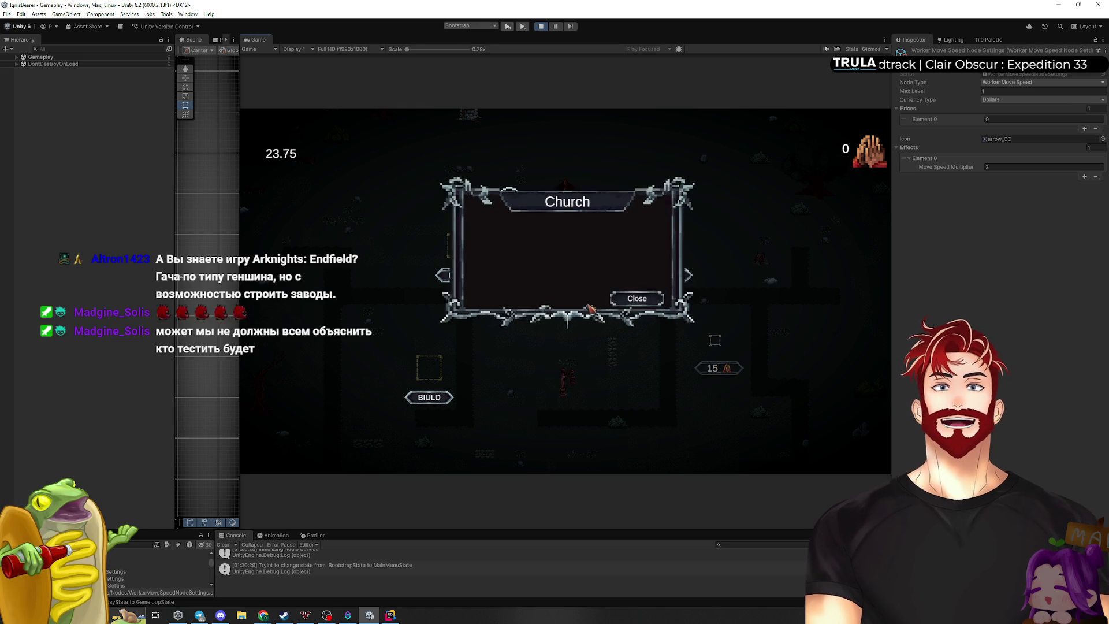
pyautogui.click(637, 299)
pyautogui.click(460, 275)
pyautogui.click(537, 294)
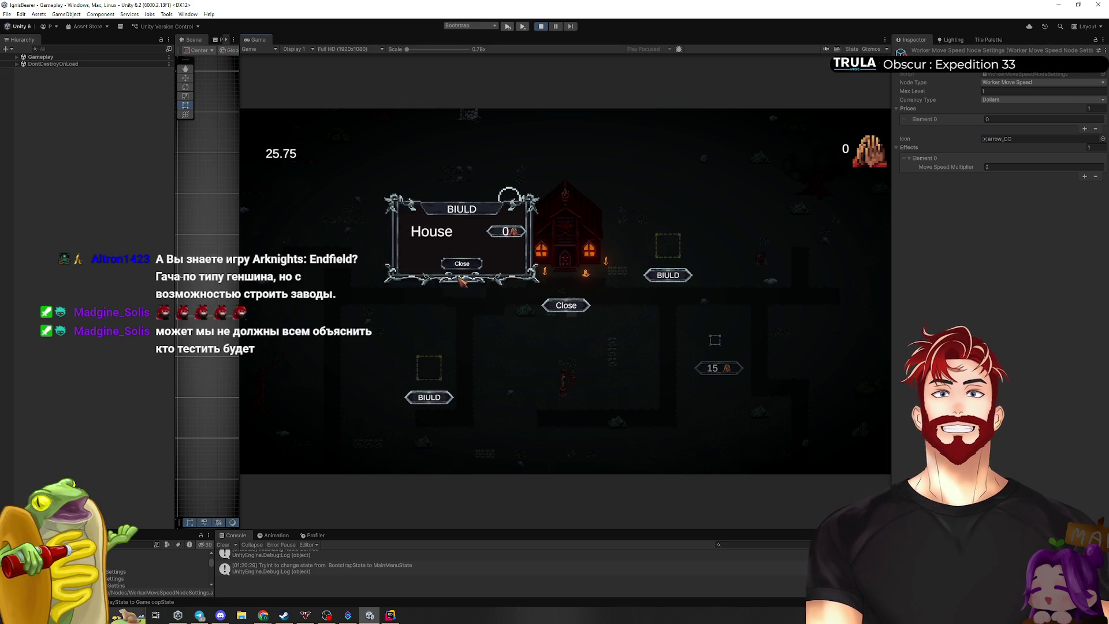
pyautogui.click(429, 397)
pyautogui.click(448, 395)
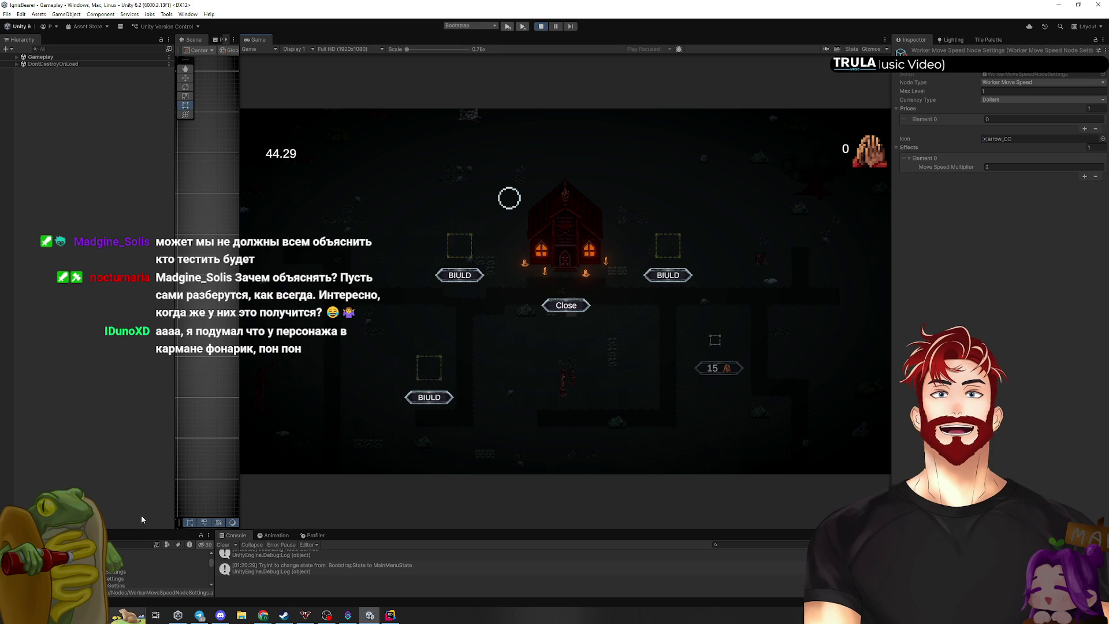
pyautogui.moveTo(114, 530); pyautogui.dragTo(75, 354)
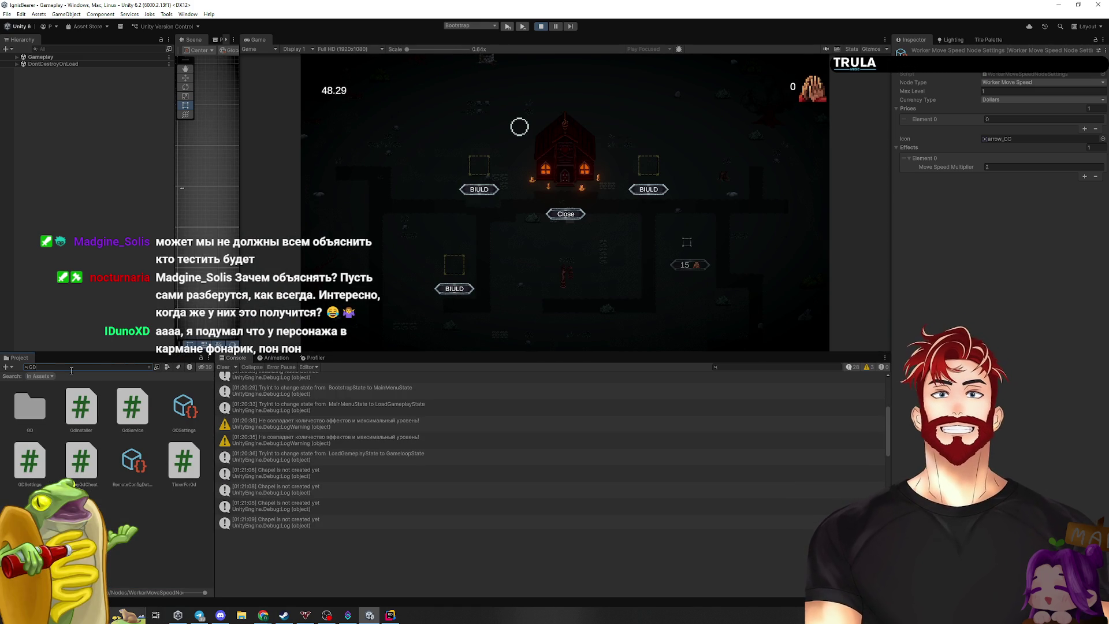
# Select the GDSettings asset and build a House on the left plot
pyautogui.click(185, 411)
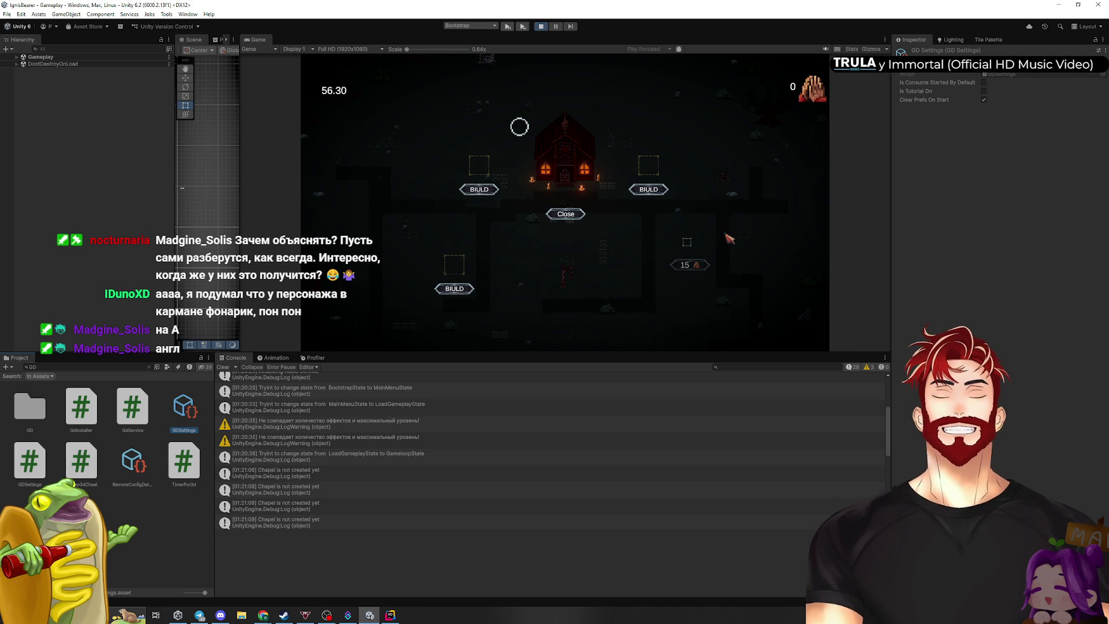
pyautogui.click(656, 189)
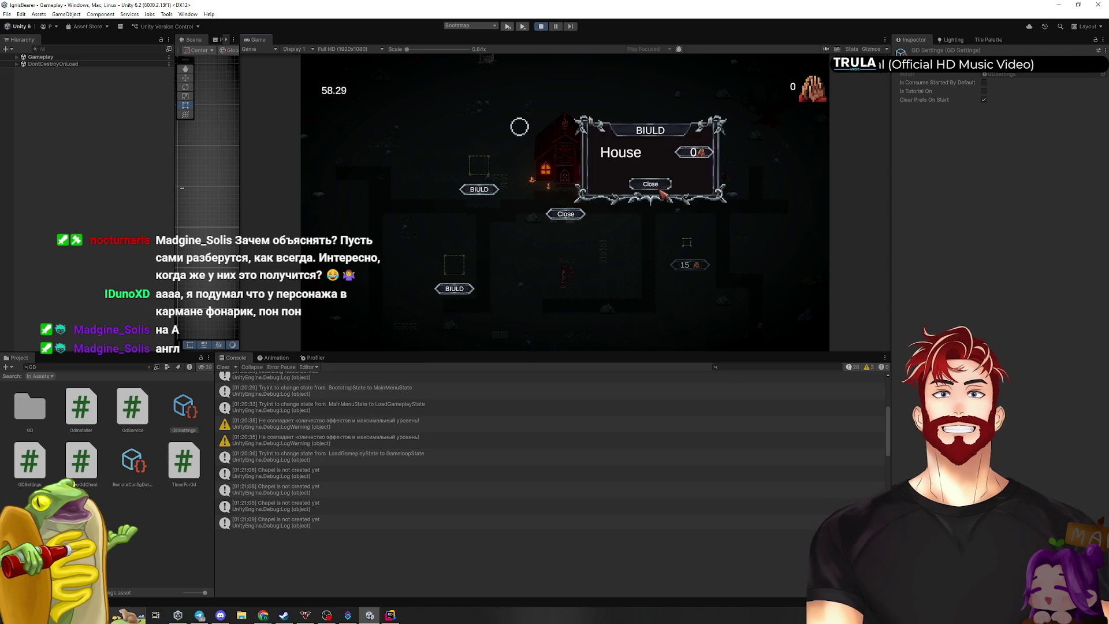
pyautogui.click(478, 191)
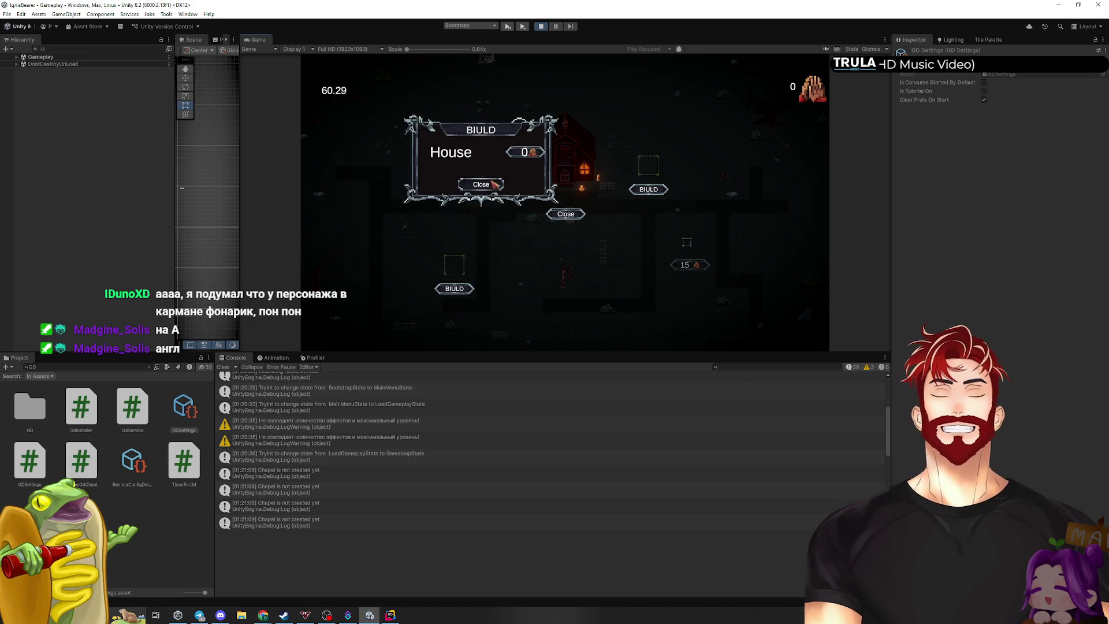
pyautogui.click(484, 181)
# Build a Chapel on the right plot, check its workers, then stop play mode
pyautogui.click(649, 189)
pyautogui.click(694, 152)
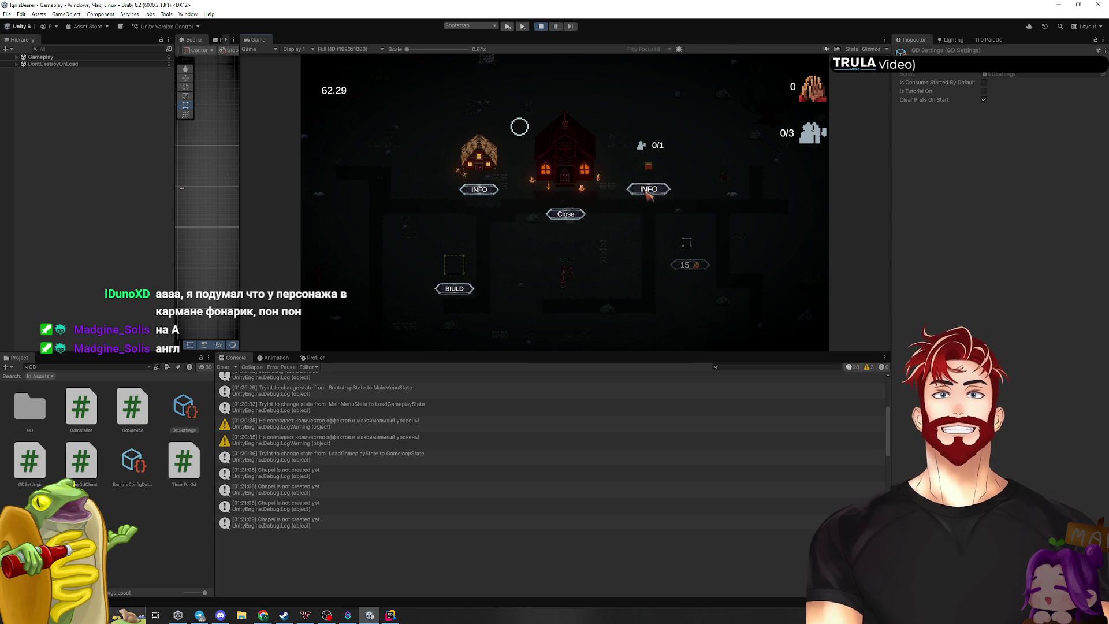
pyautogui.click(651, 188)
pyautogui.click(713, 213)
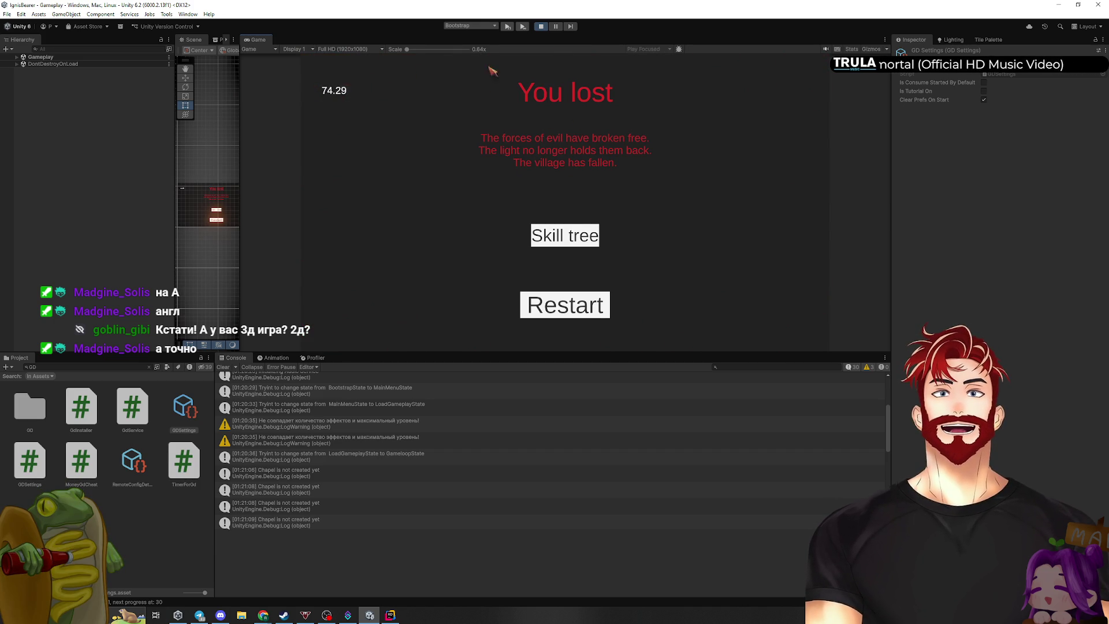
pyautogui.moveTo(462, 353); pyautogui.dragTo(445, 476)
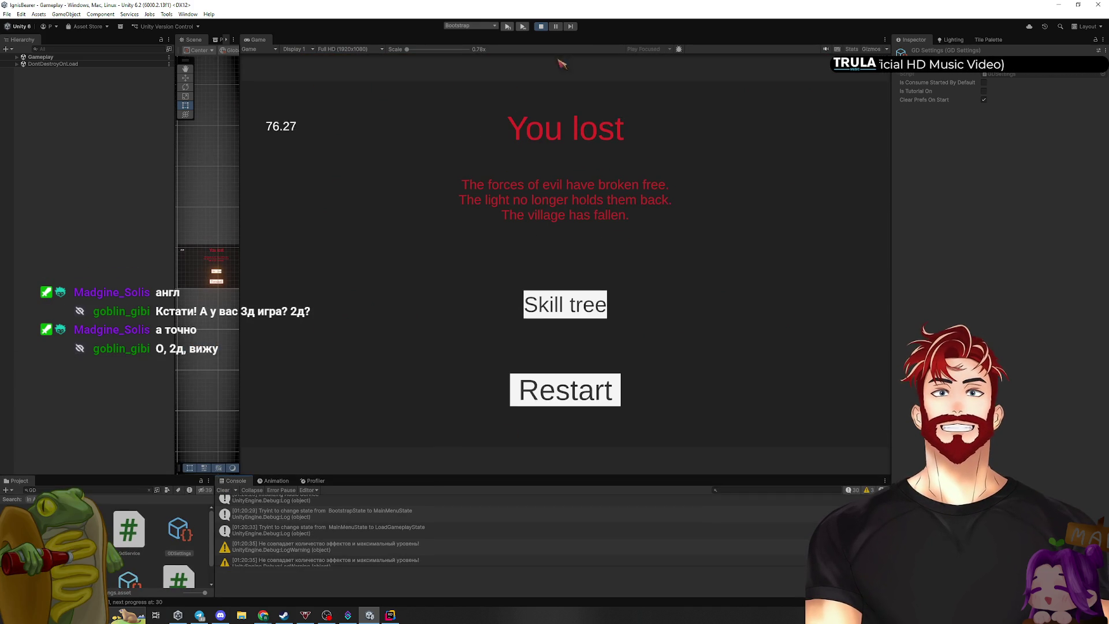
pyautogui.click(541, 27)
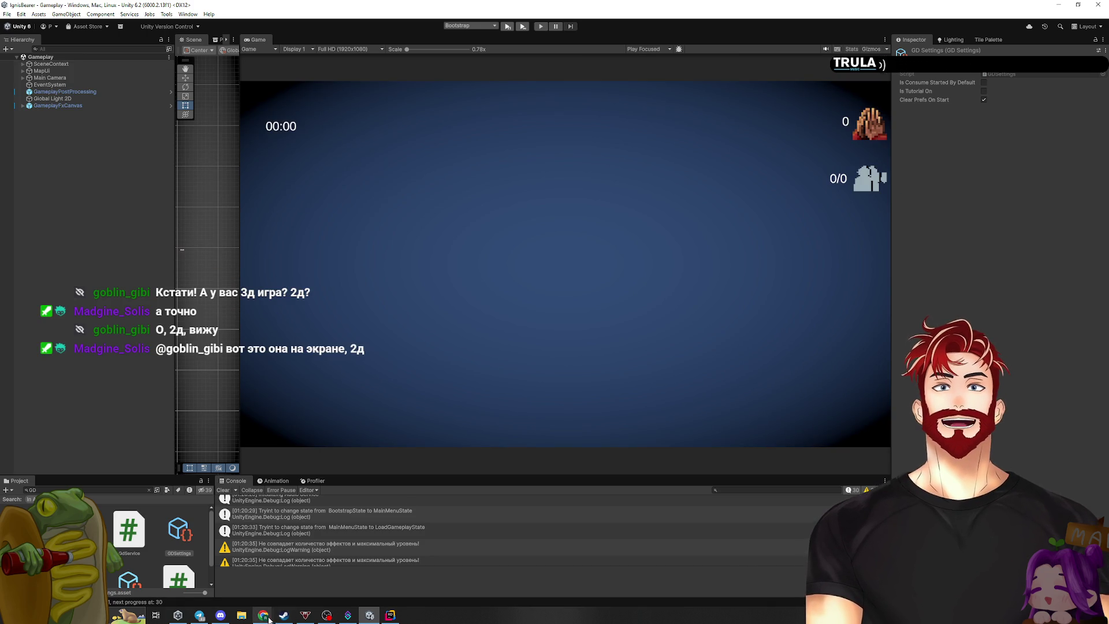
# Switch to Miro, discard a stray empty card, and move the Menu card up in To do
pyautogui.moveTo(263, 615)
pyautogui.click(357, 569)
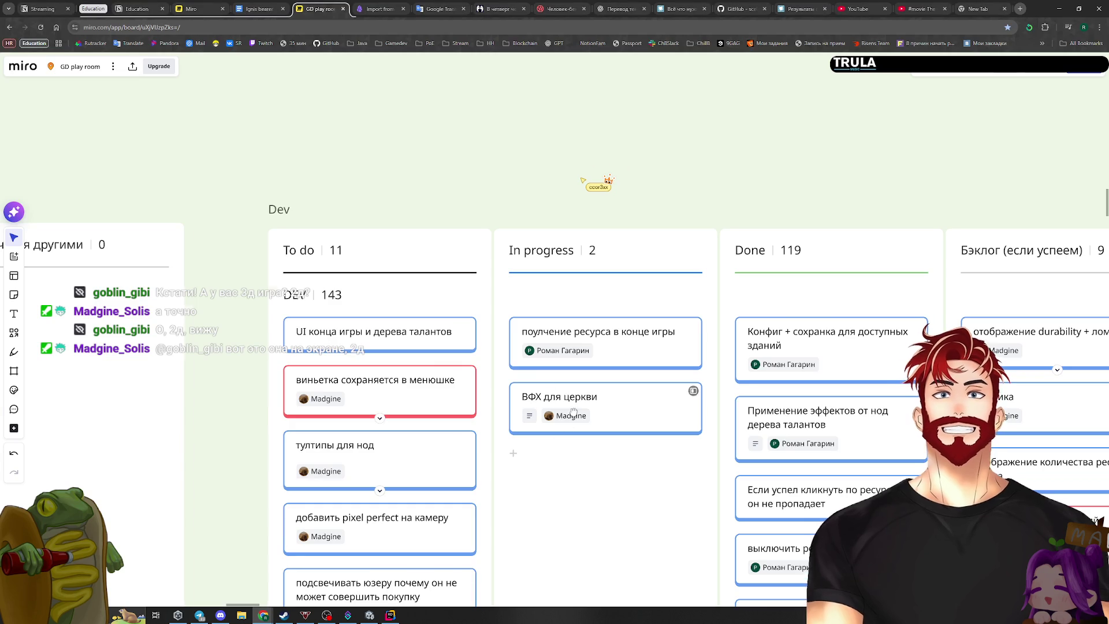
pyautogui.scroll(-2, 568, 426)
pyautogui.hscroll(-2, 489, 265)
pyautogui.click(606, 382)
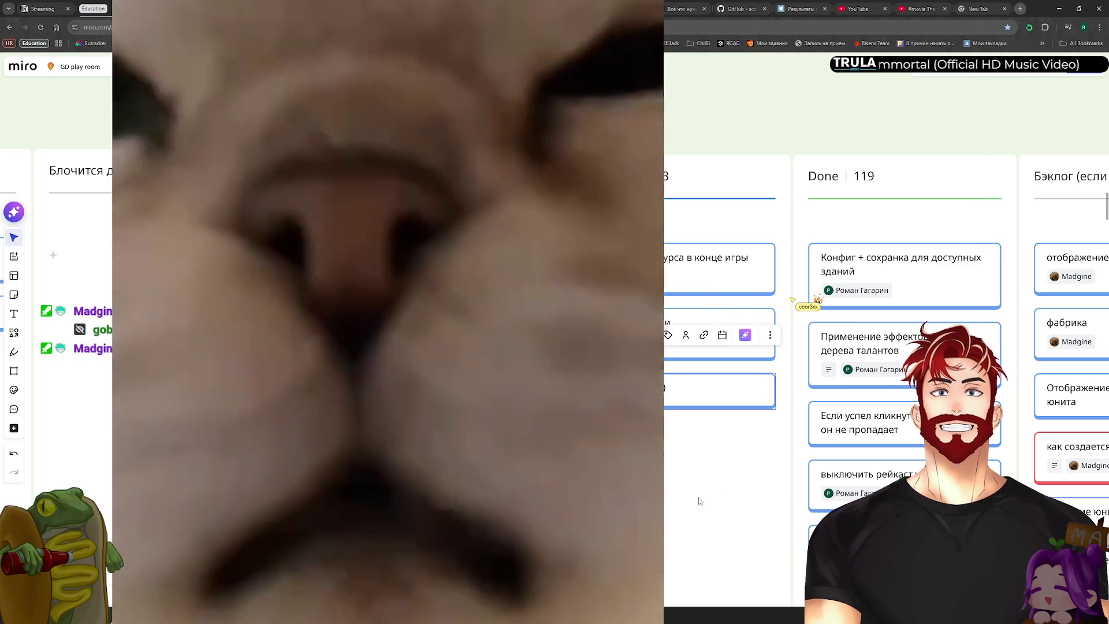
pyautogui.press('Escape')
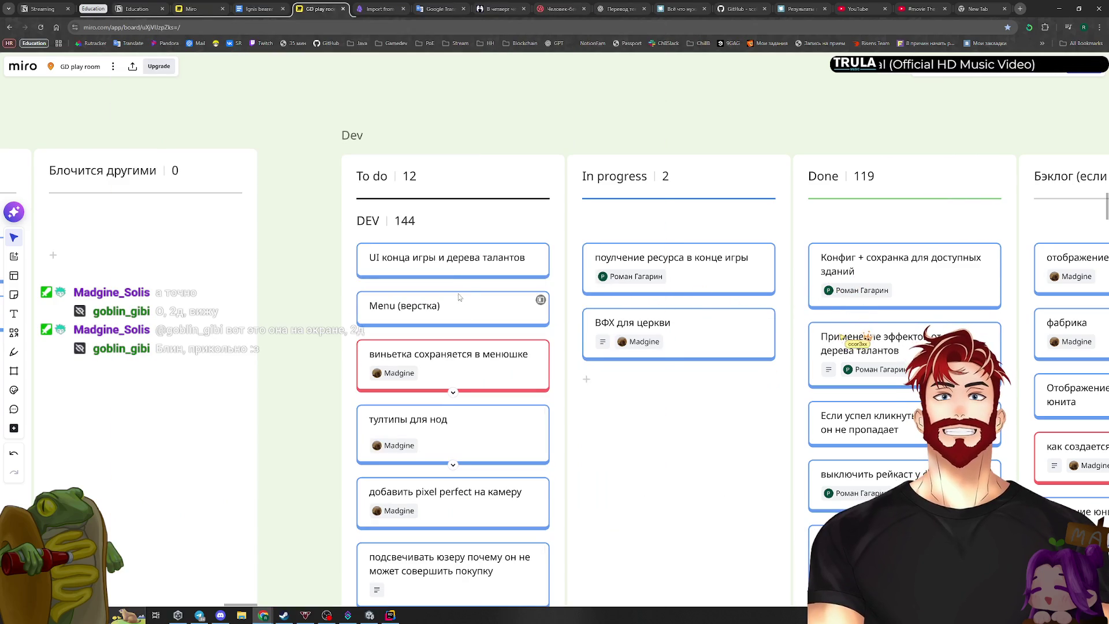
pyautogui.write('UI конца игры и дерева талантов (в')
pyautogui.moveTo(459, 293); pyautogui.dragTo(459, 255)
# Append '(верстка)' to the end-game UI card and reposition it and the Menu (верстка) card in To do
pyautogui.doubleClick(530, 308)
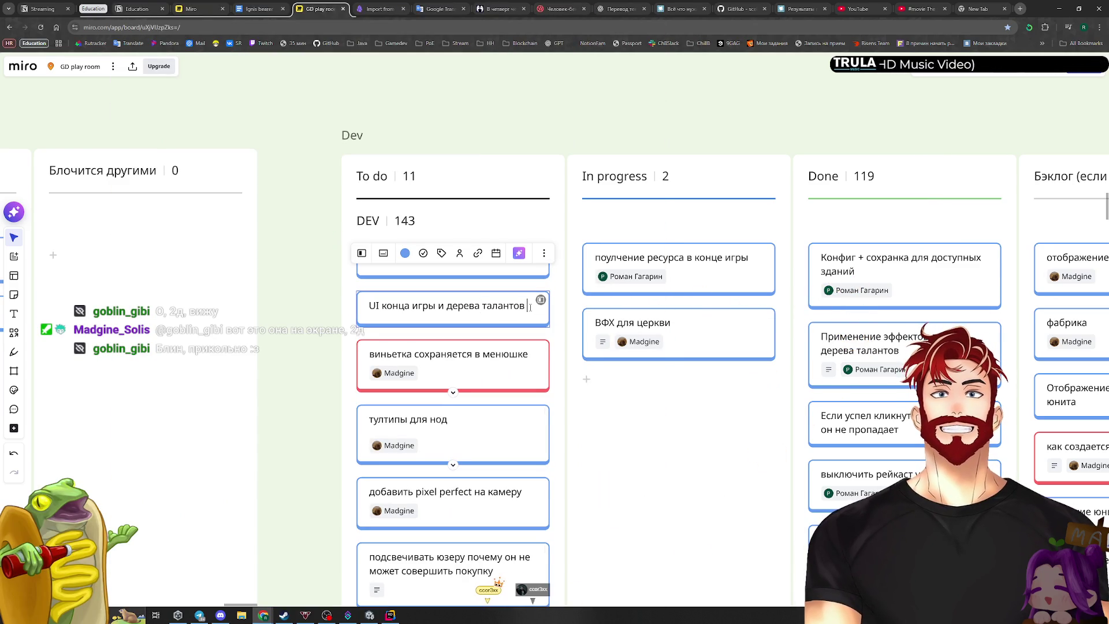
pyautogui.write('(верстка')
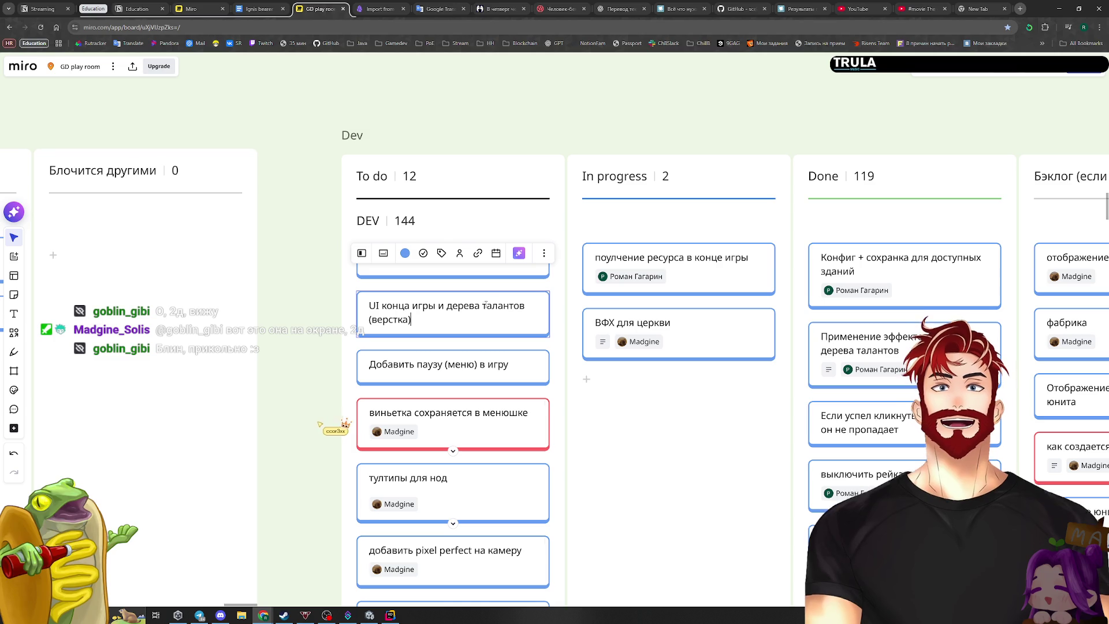
pyautogui.press('Escape')
pyautogui.moveTo(425, 315); pyautogui.dragTo(442, 479)
pyautogui.moveTo(433, 258)
pyautogui.mouseDown()
pyautogui.moveTo(434, 469)
pyautogui.moveTo(349, 408)
pyautogui.mouseUp()
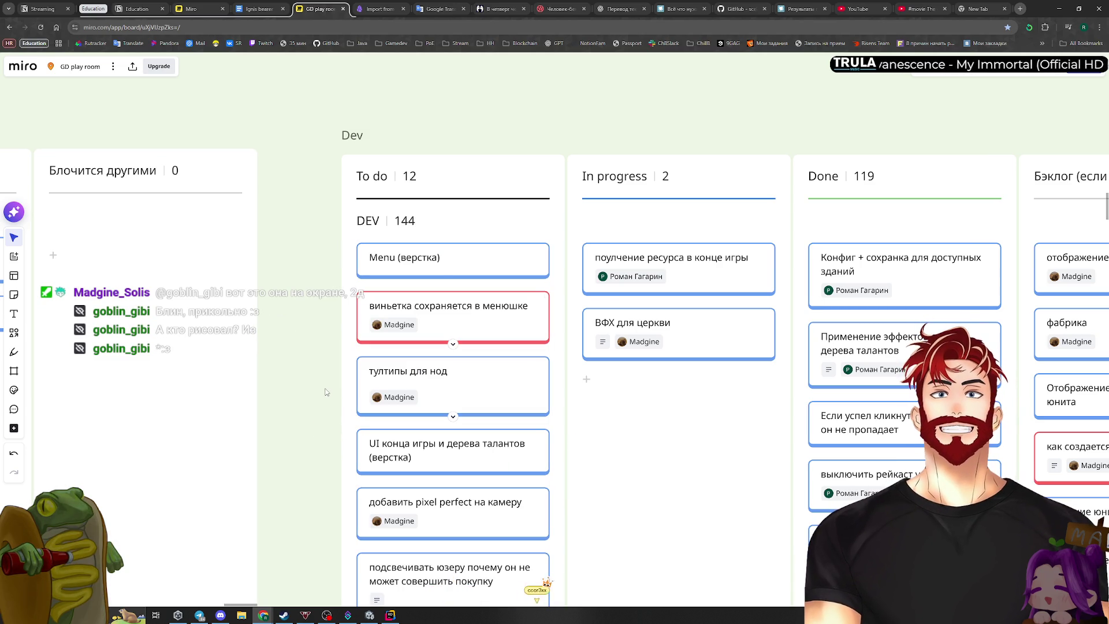
pyautogui.moveTo(433, 260)
pyautogui.mouseDown()
pyautogui.moveTo(472, 336)
pyautogui.moveTo(477, 511)
pyautogui.mouseUp()
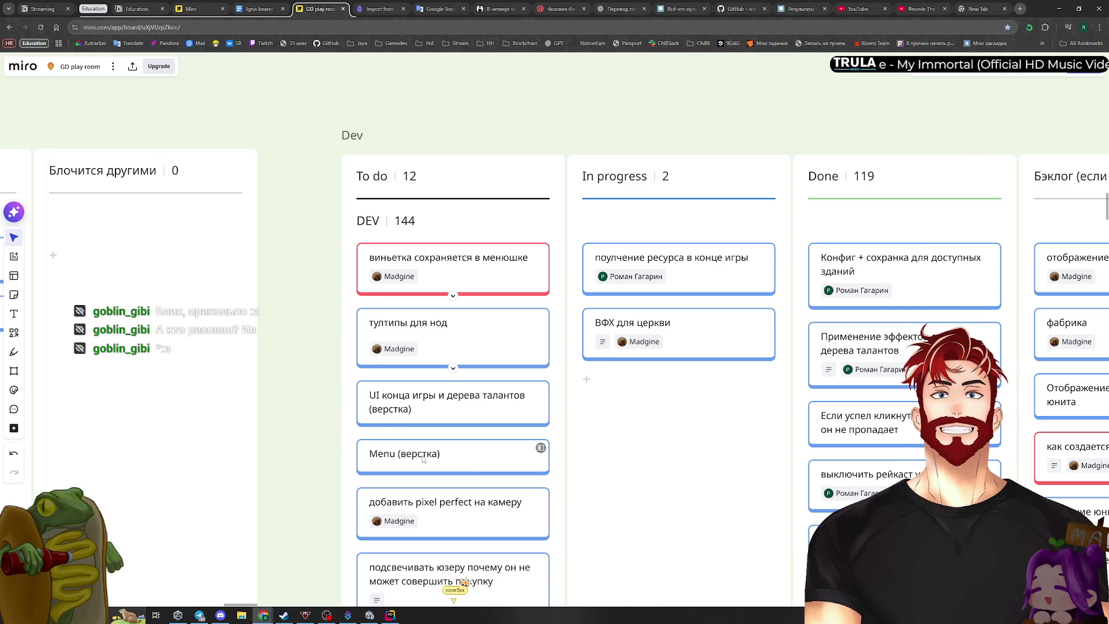
pyautogui.moveTo(301, 422)
pyautogui.mouseDown()
pyautogui.moveTo(300, 444)
pyautogui.moveTo(300, 424)
pyautogui.mouseUp()
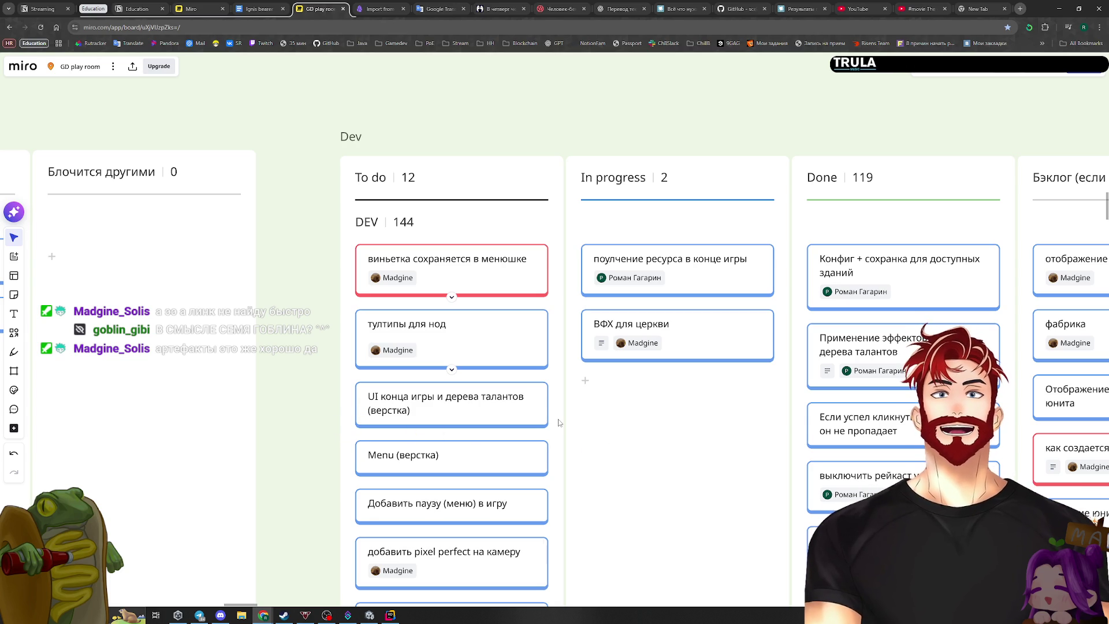
pyautogui.scroll(-5, 559, 423)
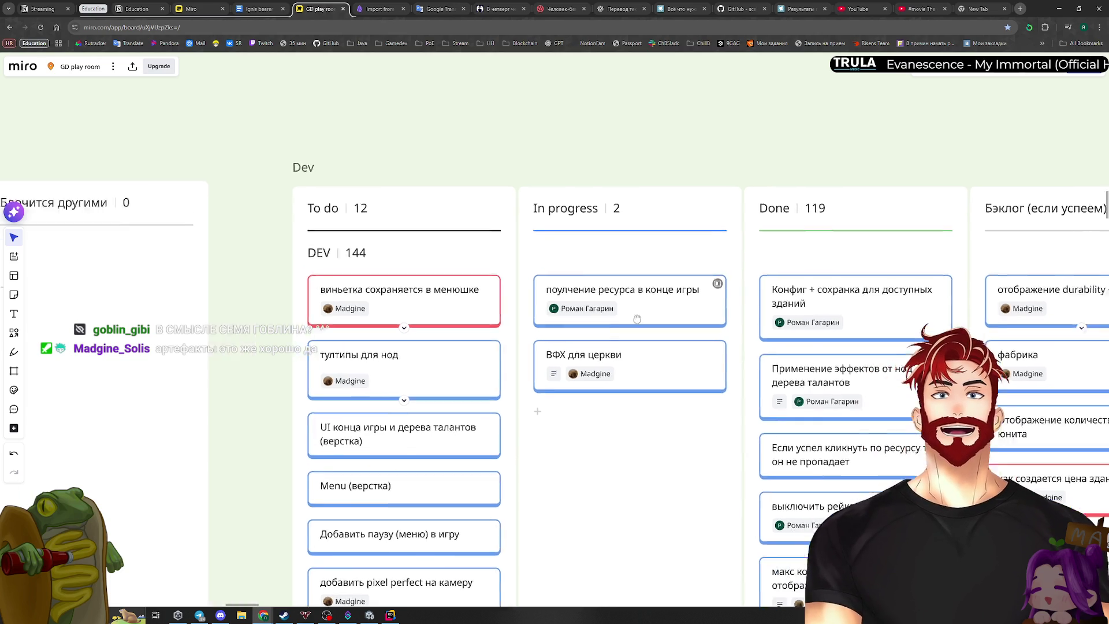
pyautogui.hscroll(3, 572, 398)
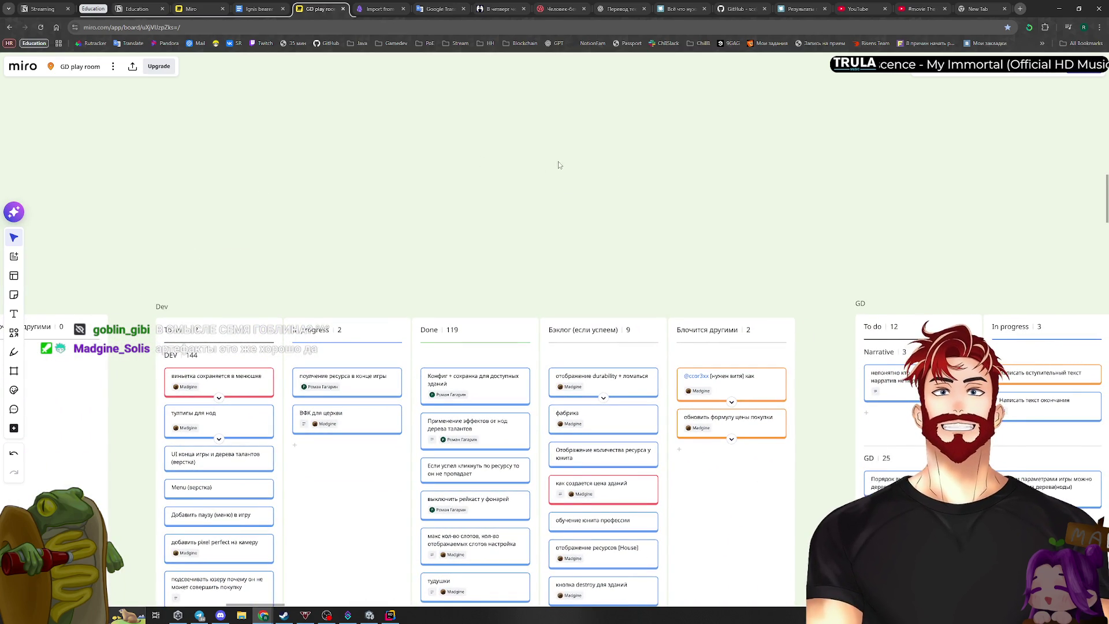
pyautogui.hscroll(-4, 601, 245)
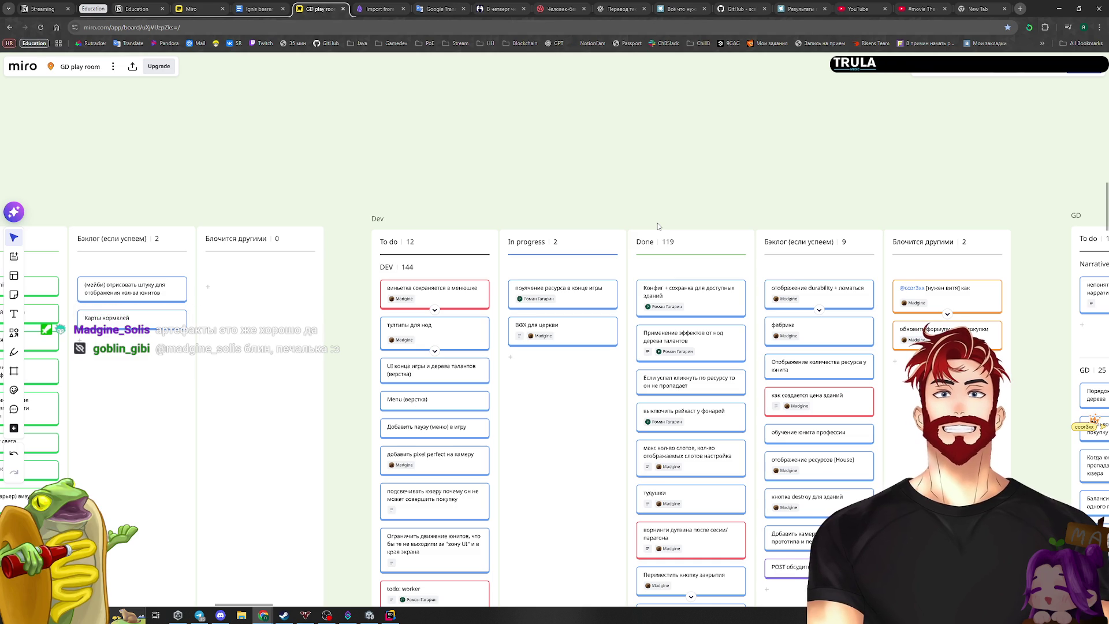
pyautogui.scroll(5, 442, 299)
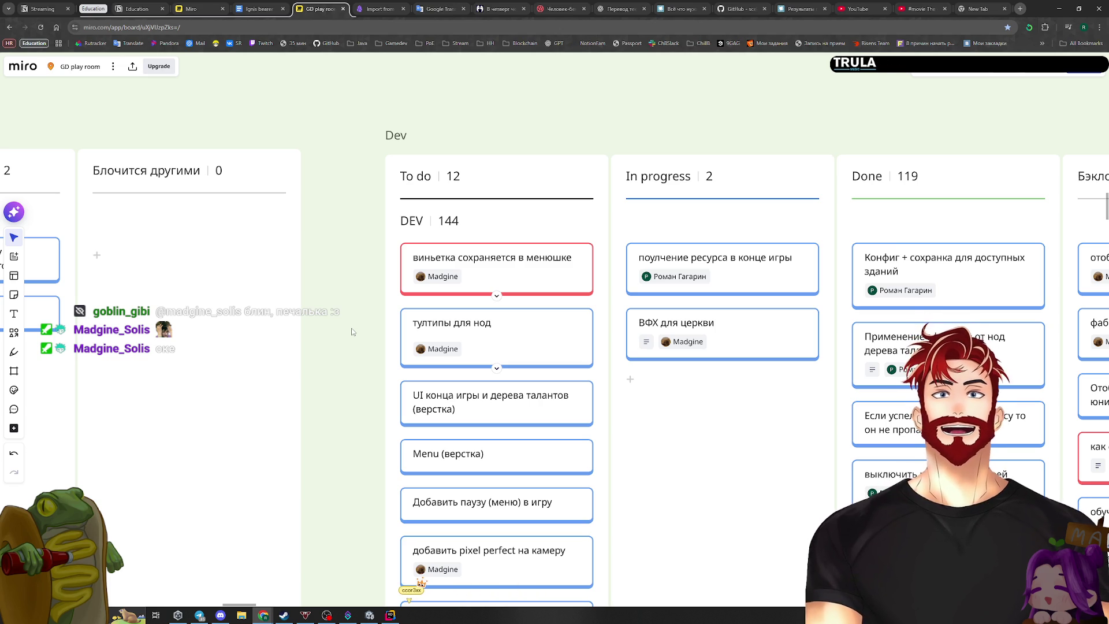
# Reorder To do with тултипы для нод and then виньетка on top, then switch to Rider
pyautogui.moveTo(518, 332); pyautogui.dragTo(512, 271)
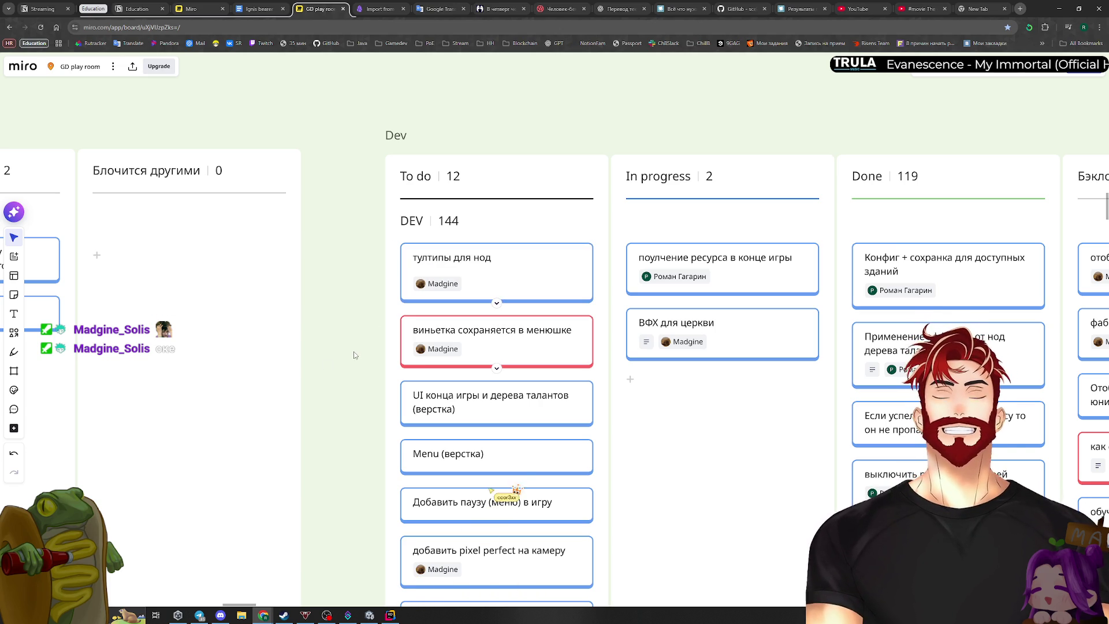
pyautogui.moveTo(489, 292); pyautogui.dragTo(487, 373)
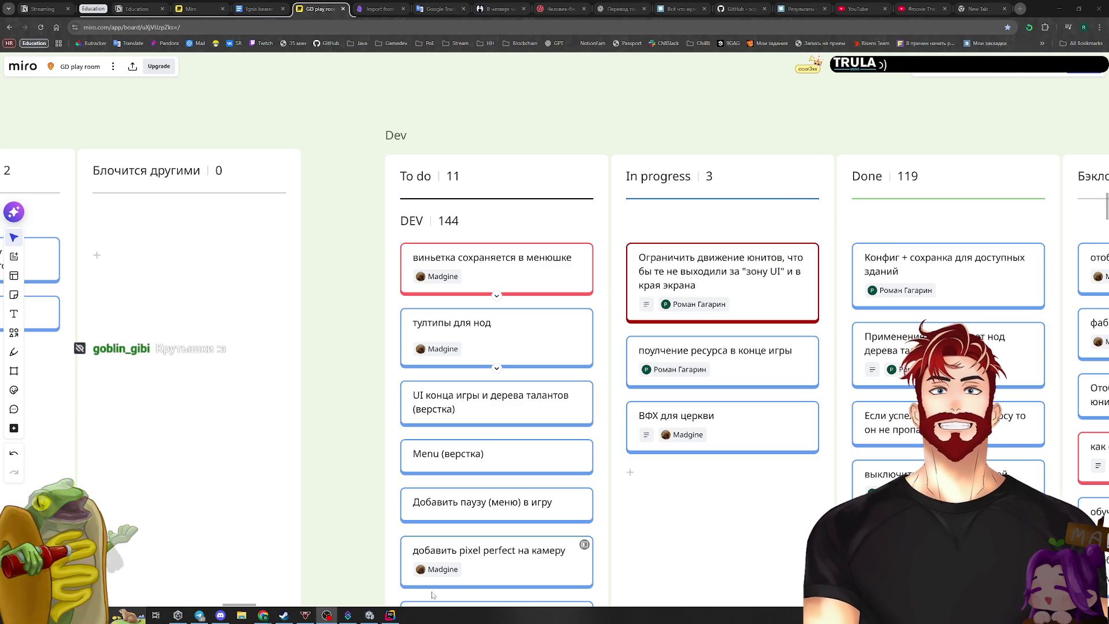
pyautogui.hotkey('alt', 'Tab')
# Open the Unit class and review the UnitMover class definition
pyautogui.hotkey('ctrl', 'e')
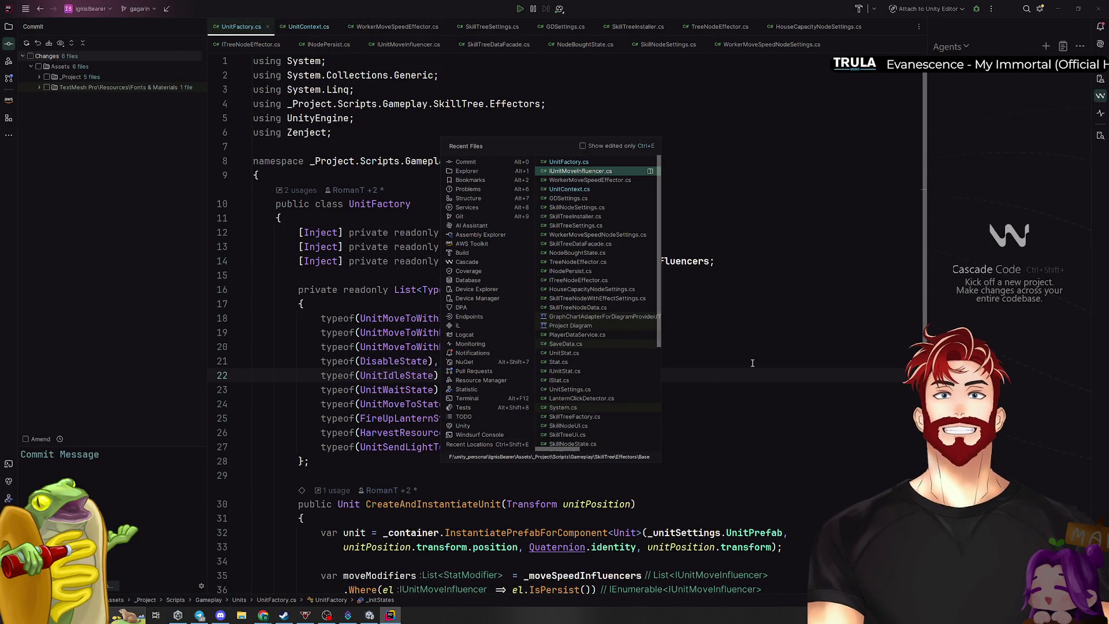
pyautogui.write('moveer')
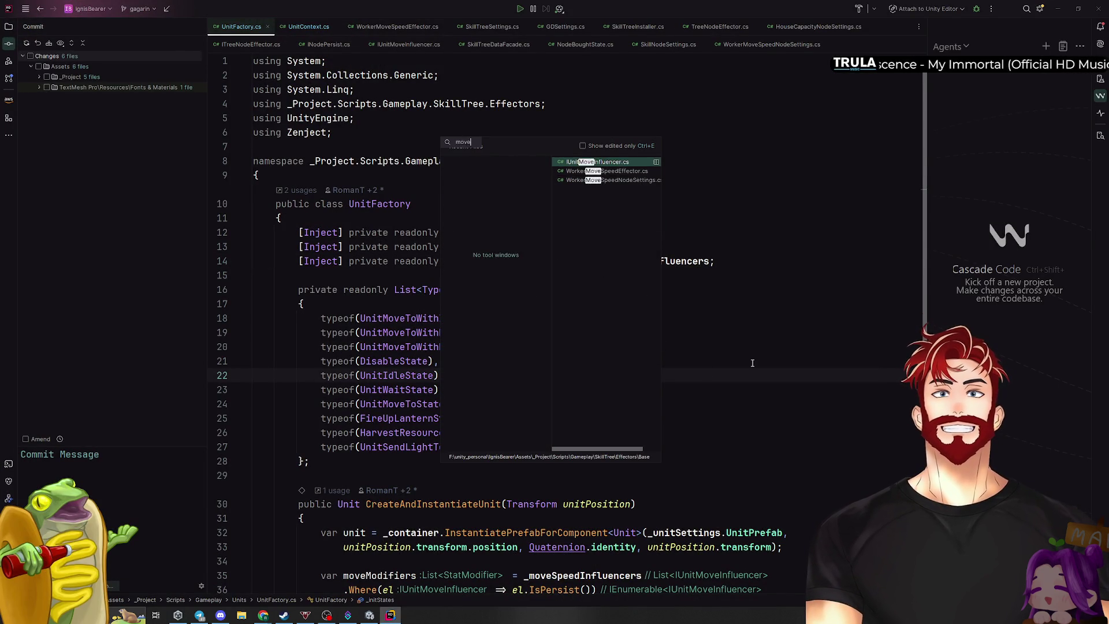
pyautogui.press('Escape')
pyautogui.hotkey('ctrl', 't')
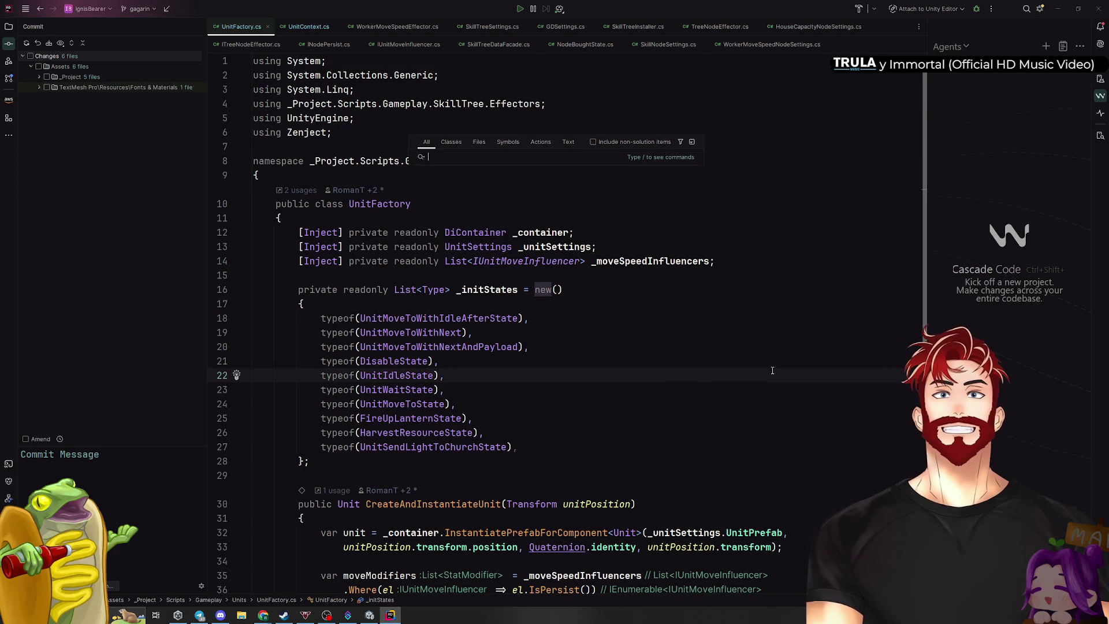
pyautogui.write('Mover')
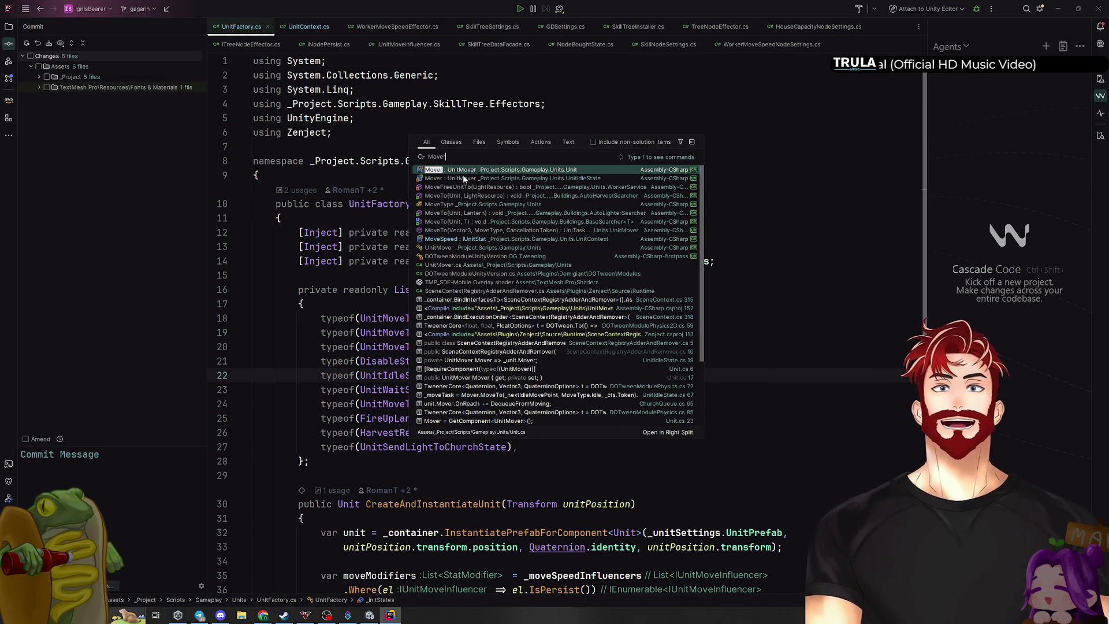
pyautogui.click(465, 171)
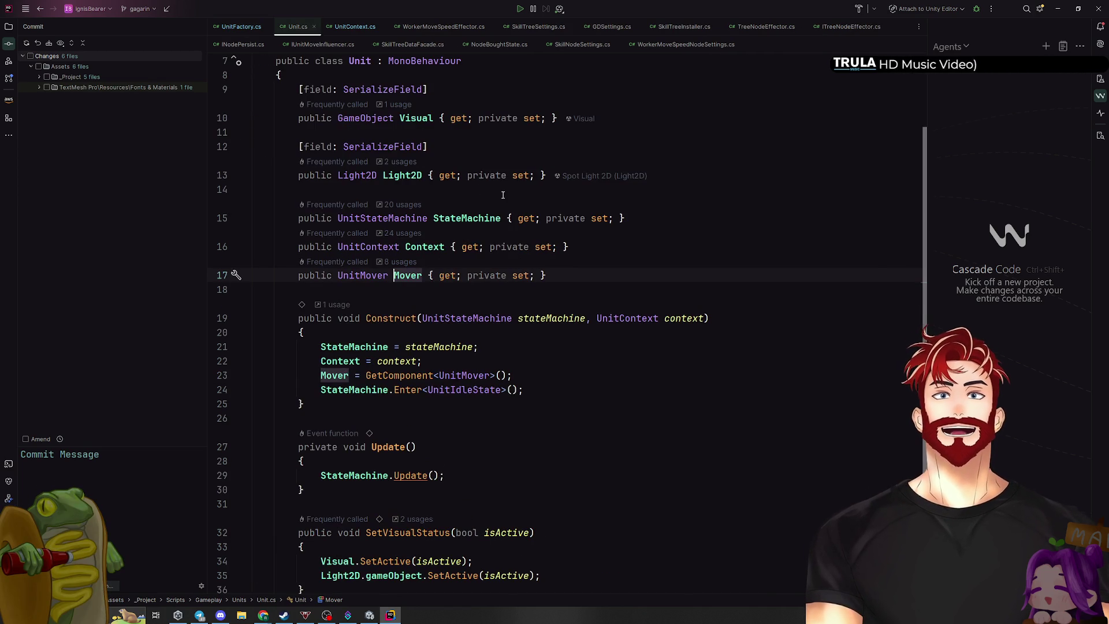
pyautogui.hotkey('ctrl', 'shift', 'b')
pyautogui.scroll(-8, 576, 303)
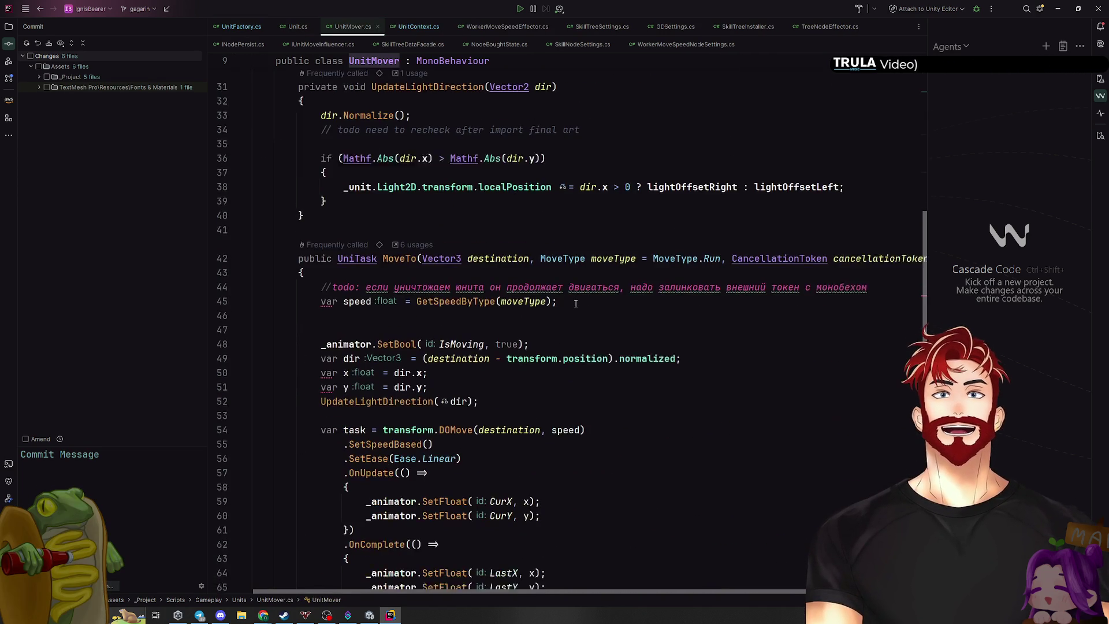
pyautogui.scroll(-3, 576, 303)
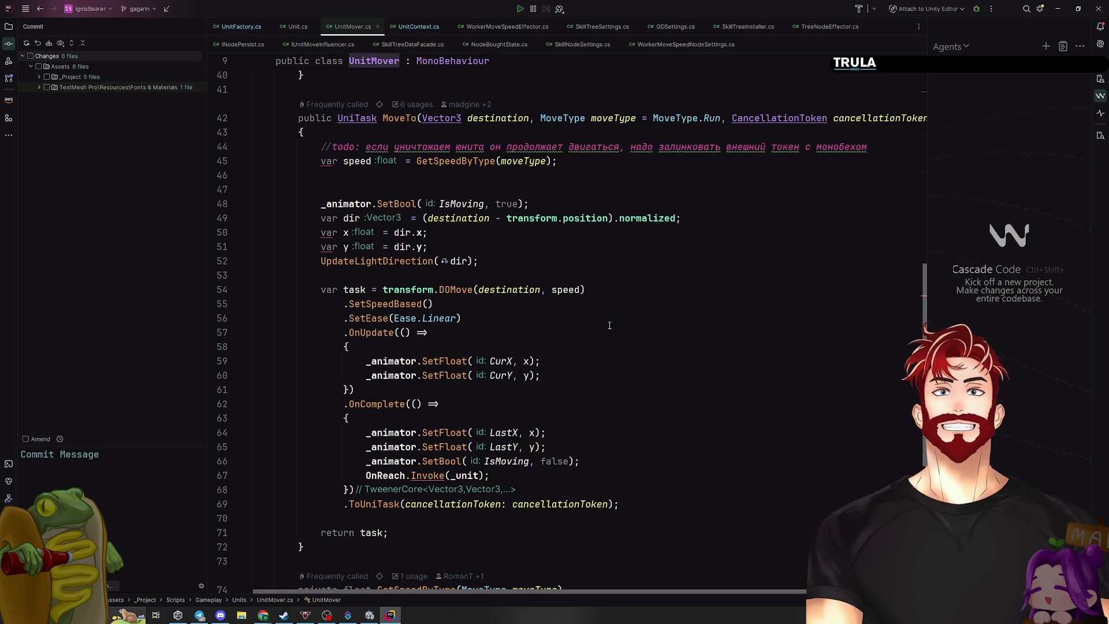
pyautogui.scroll(1, 618, 200)
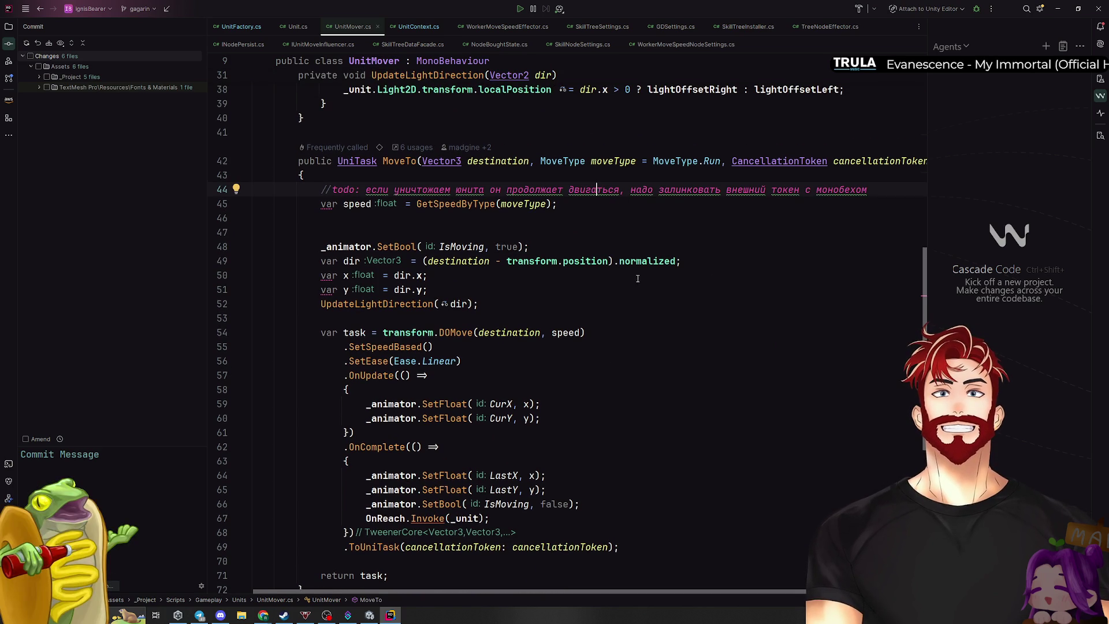
pyautogui.click(1083, 28)
pyautogui.scroll(-4, 698, 341)
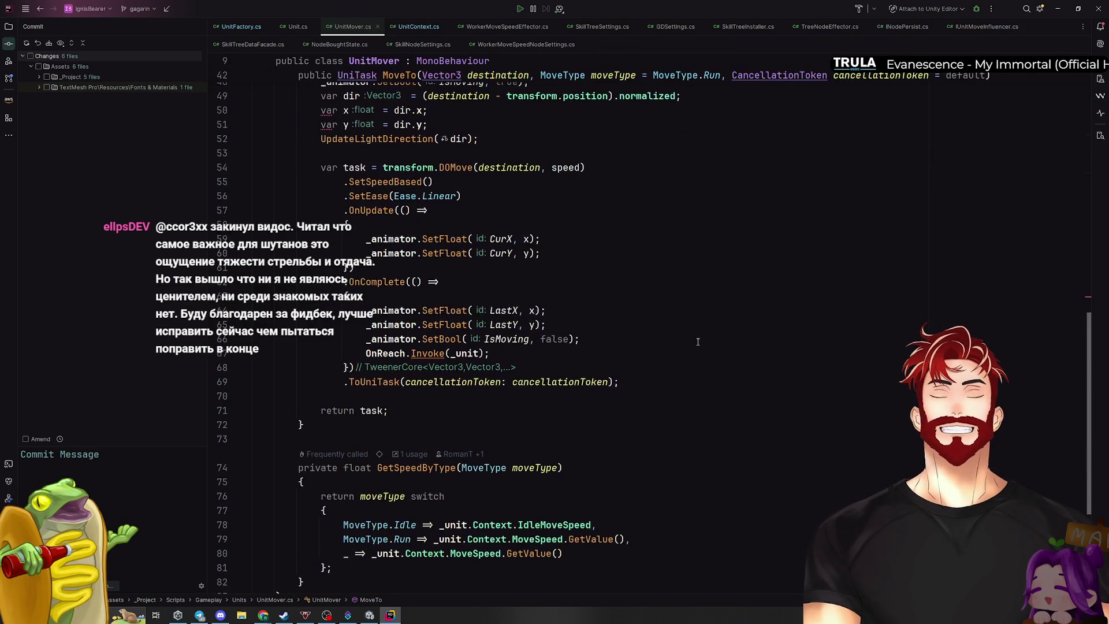
pyautogui.scroll(15, 700, 354)
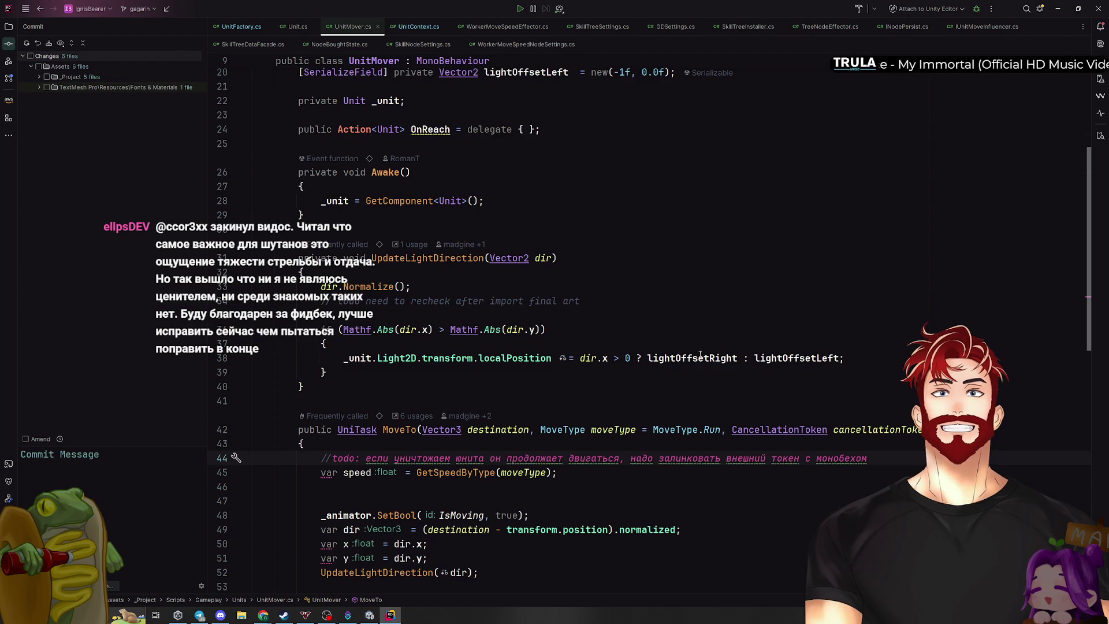
pyautogui.scroll(-5, 701, 354)
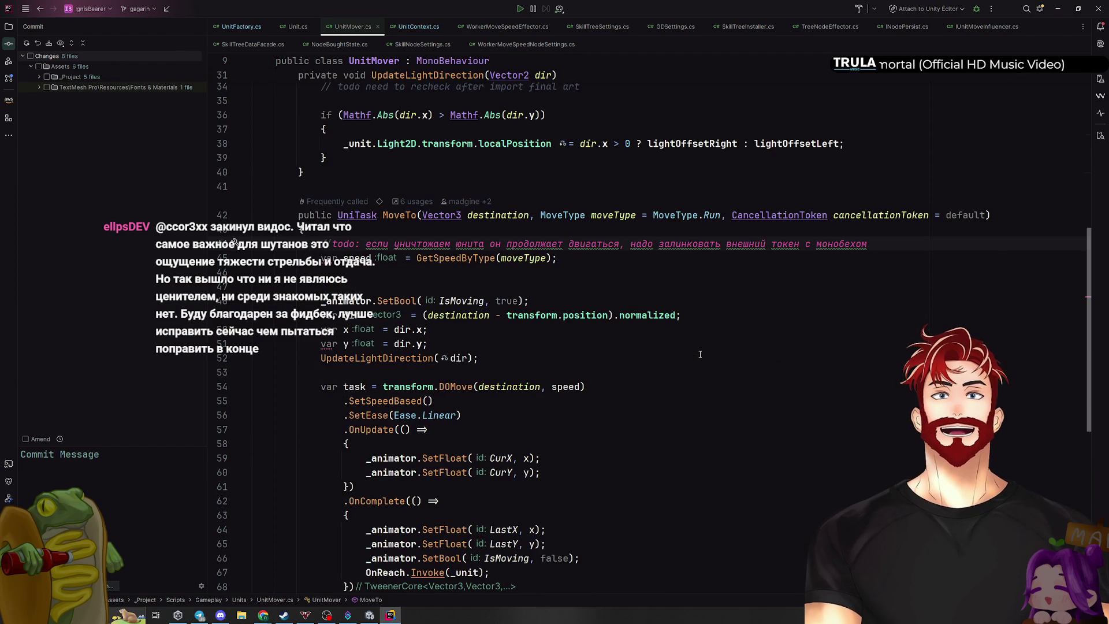
pyautogui.scroll(-6, 700, 354)
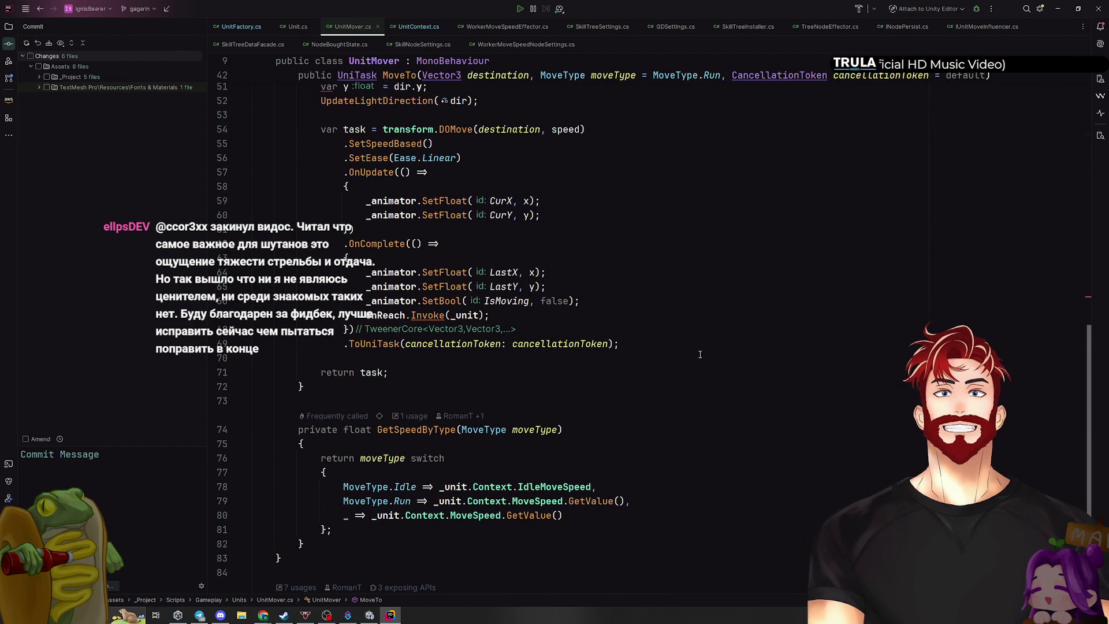
pyautogui.scroll(14, 700, 354)
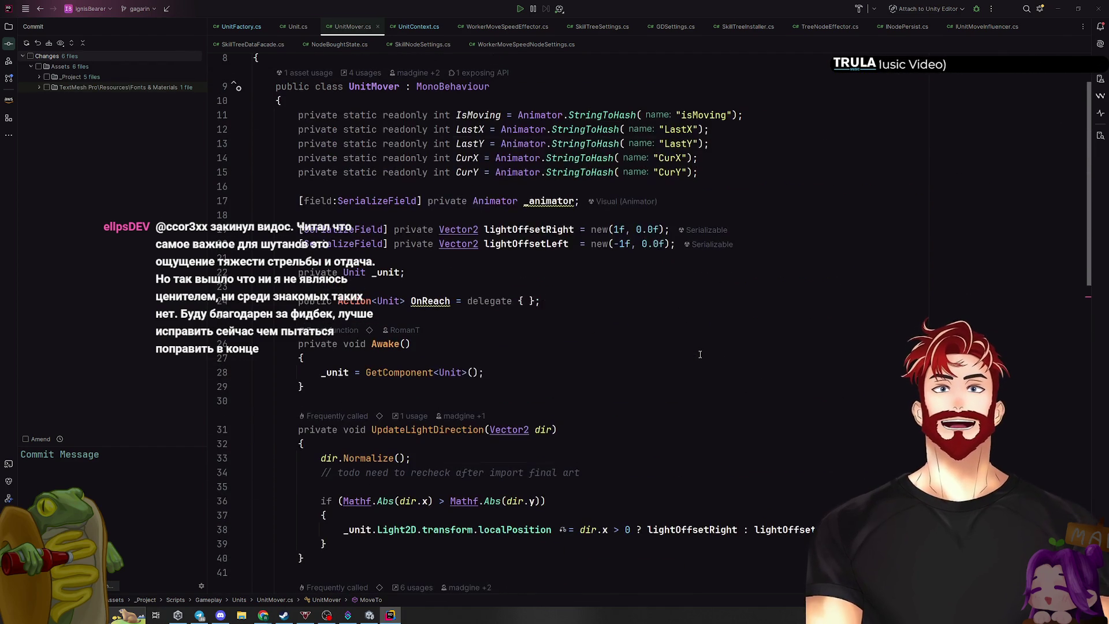
# Open UnitIdleState and delete the commented-out _idleTimeCap line
pyautogui.press('shift')
pyautogui.press('shift')
pyautogui.write('Unit')
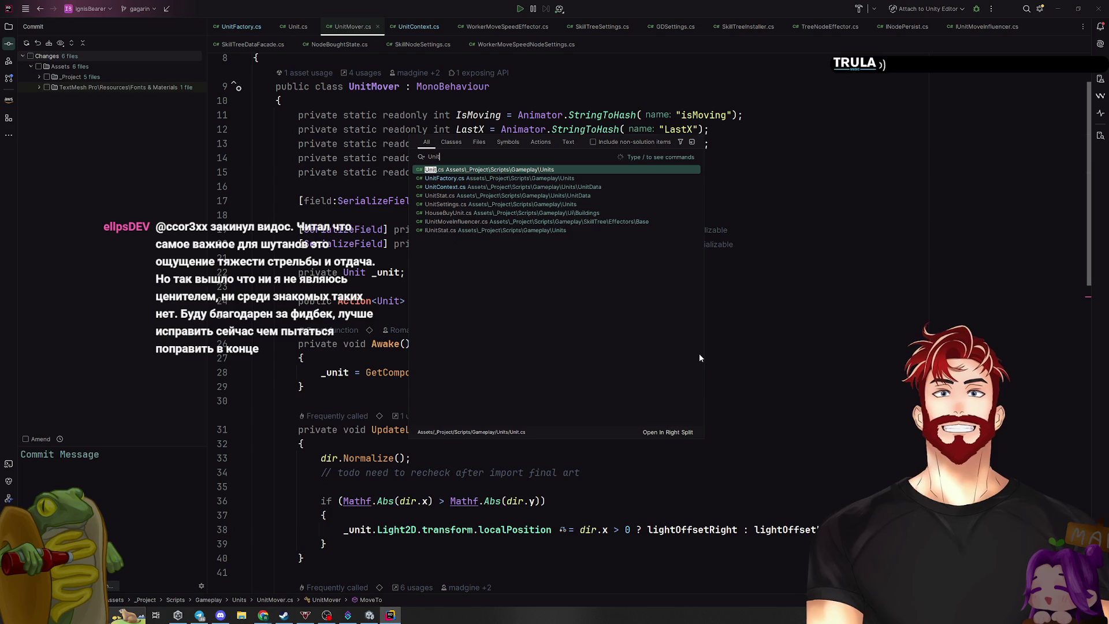
pyautogui.write('Idle')
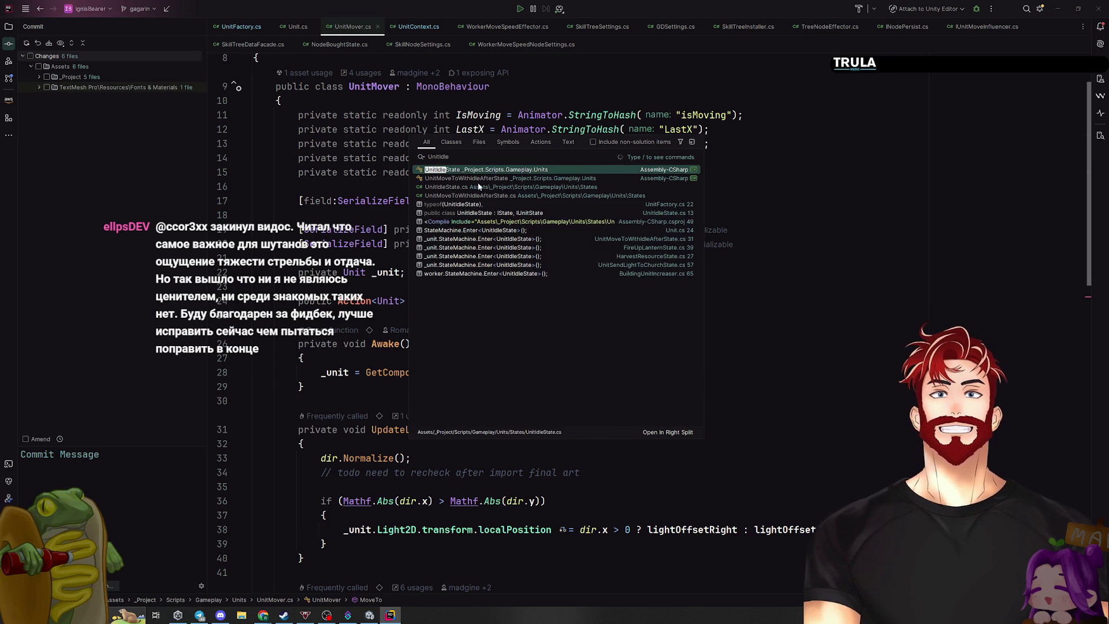
pyautogui.click(461, 171)
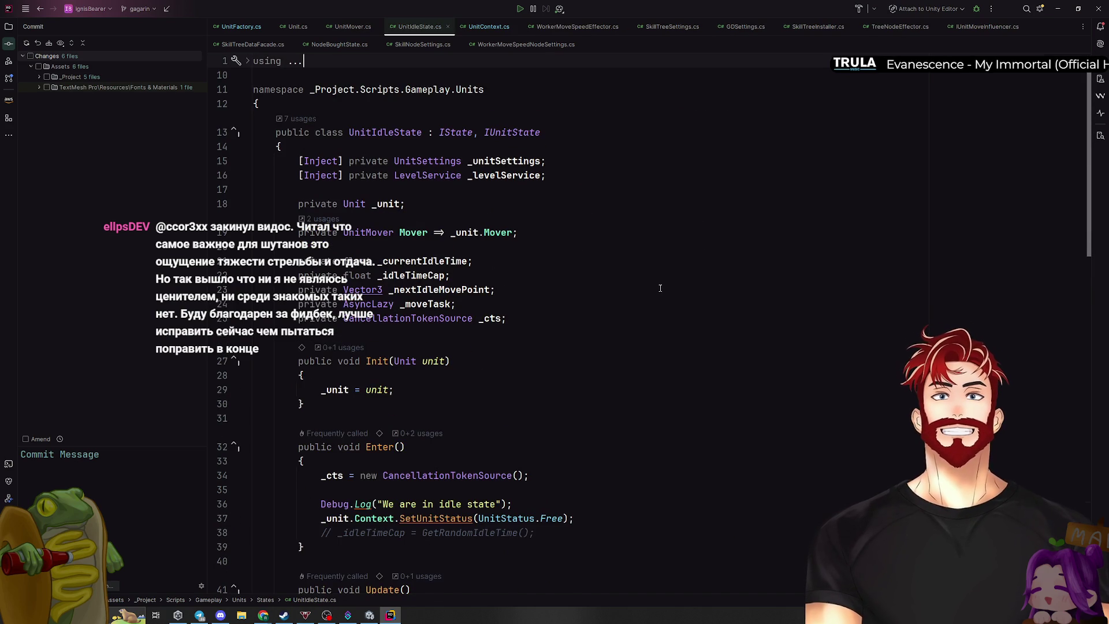
pyautogui.scroll(-5, 660, 288)
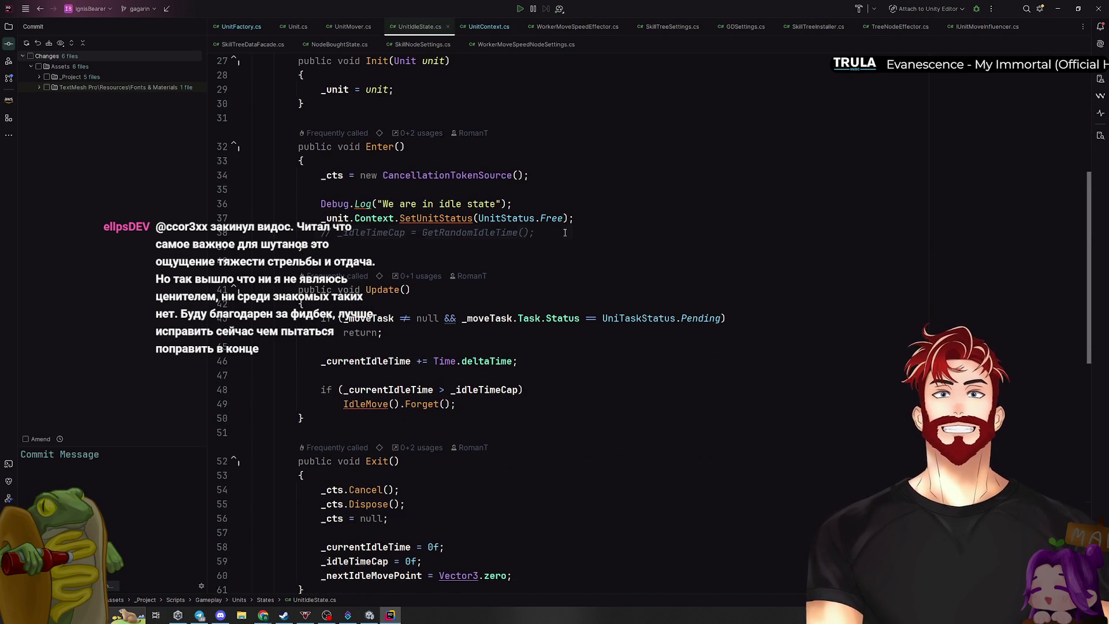
pyautogui.hotkey('ctrl', 'y')
# Jump from GetRandomMovePoint to the GetRandomMapPosition implementation in LevelService.cs
pyautogui.scroll(5, 578, 278)
pyautogui.scroll(-4, 585, 309)
pyautogui.scroll(-10, 585, 310)
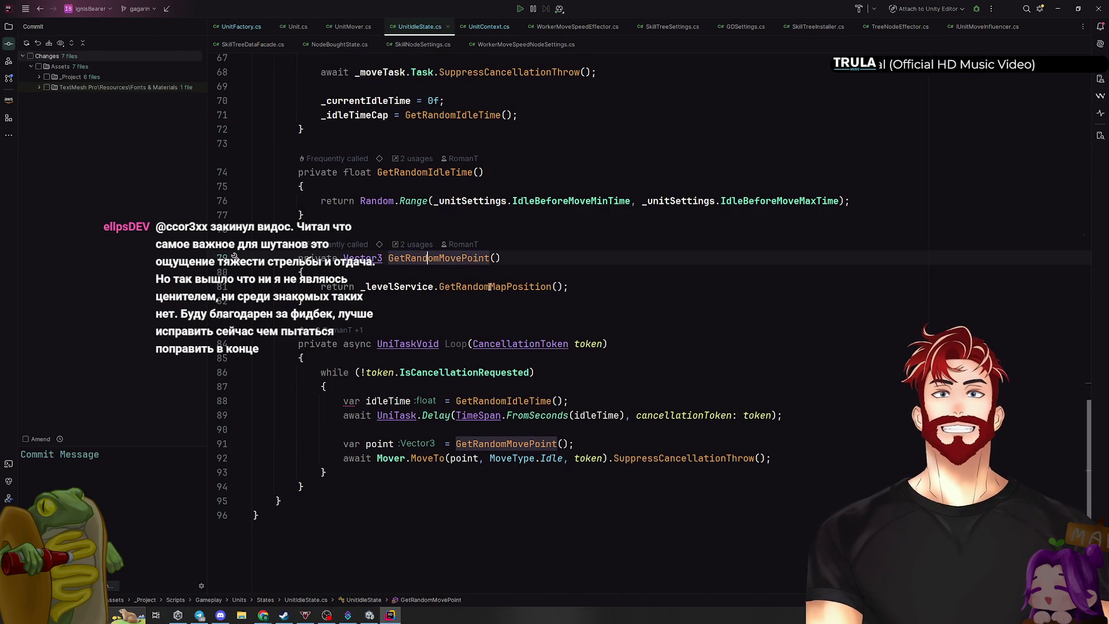
pyautogui.click(390, 287)
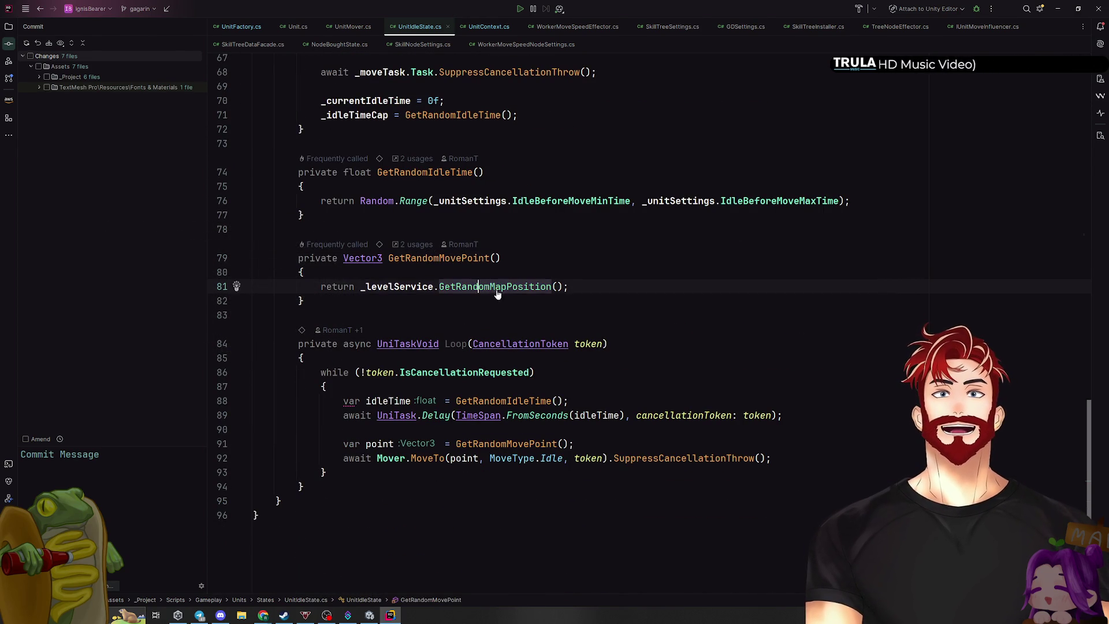
pyautogui.keyDown('ctrl'); pyautogui.click(457, 288); pyautogui.keyUp('ctrl')
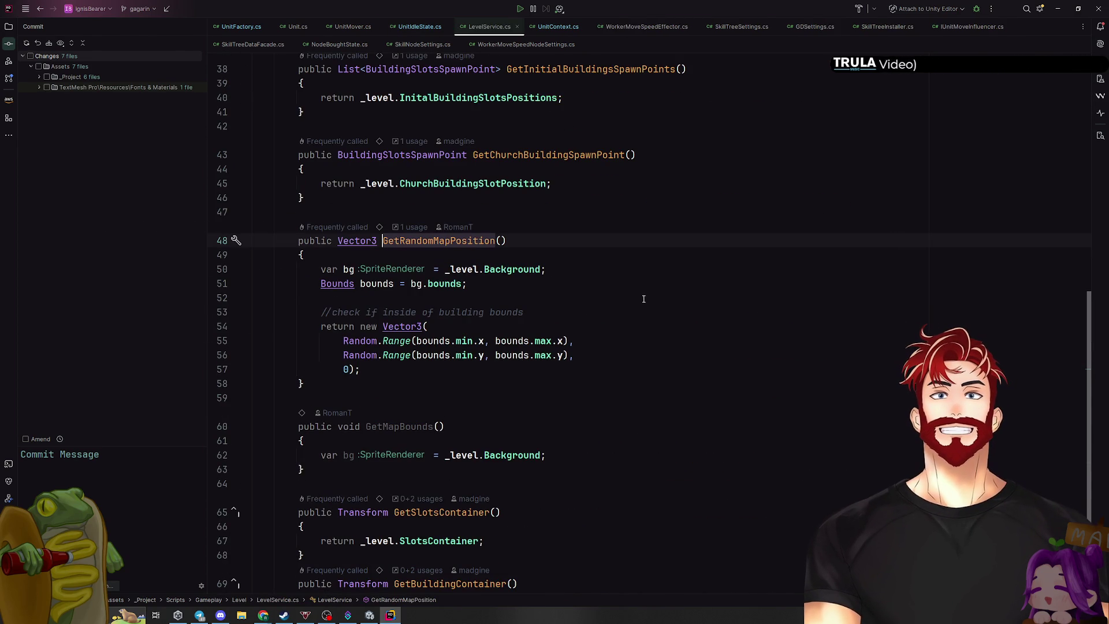
# Inset the x and y Random.Range bounds with + 5 on minimums and - 5 on maximums
pyautogui.click(461, 341)
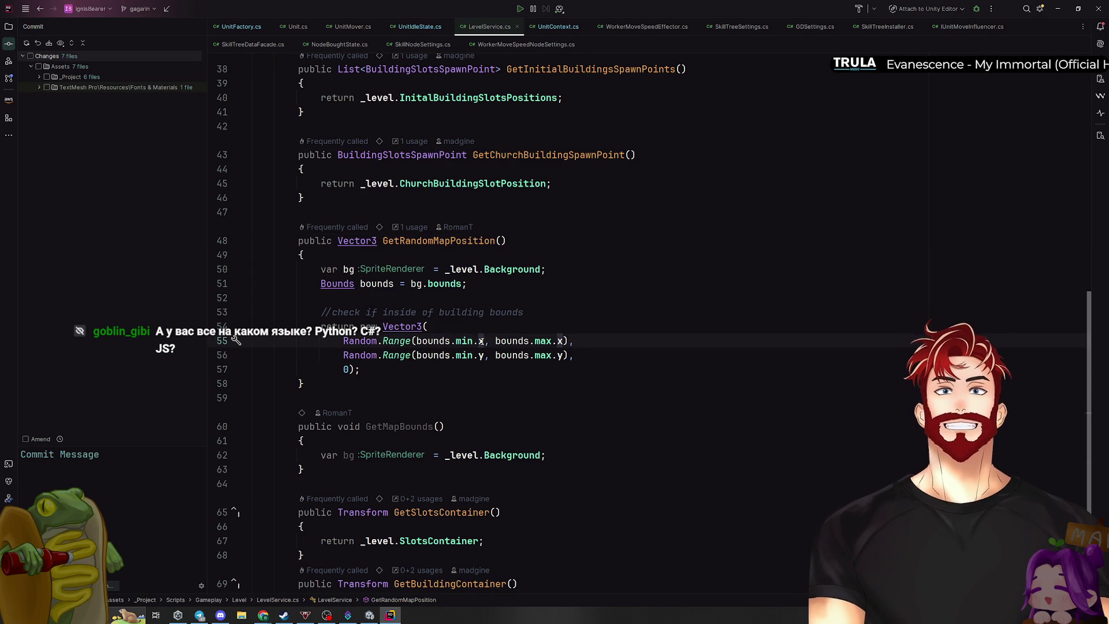
pyautogui.write('+ ')
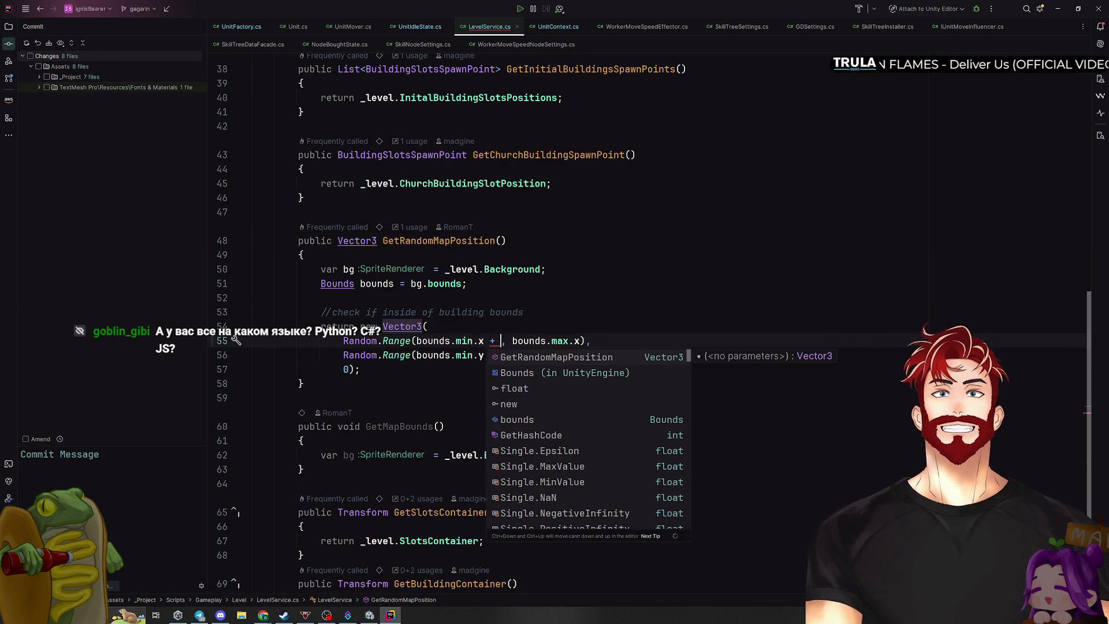
pyautogui.write('5')
pyautogui.press('Up')
pyautogui.press('Up')
pyautogui.press('Up')
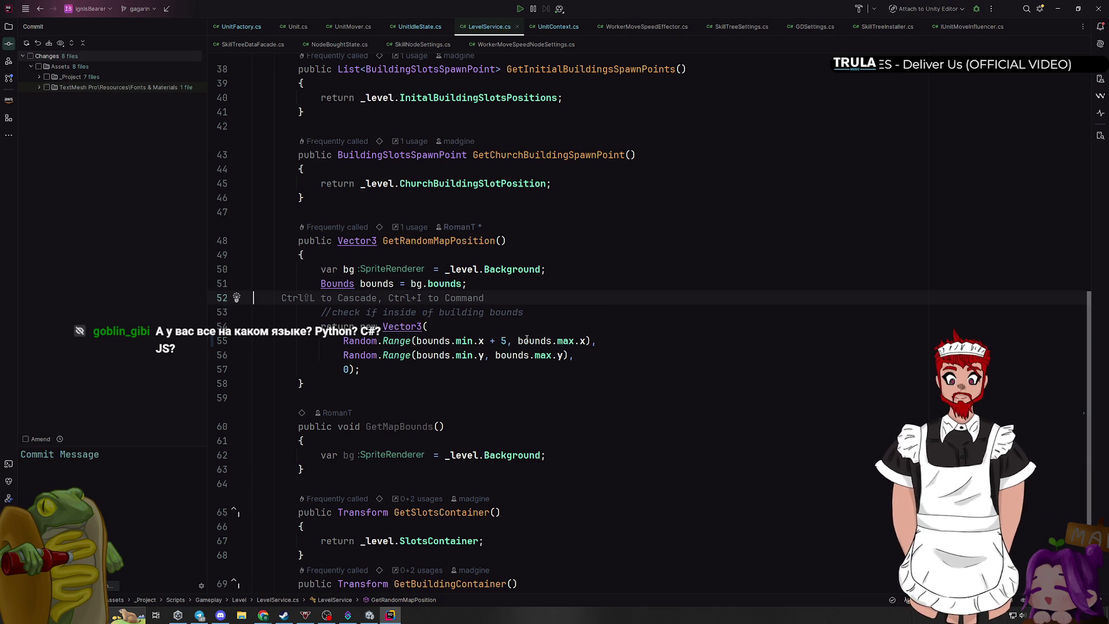
pyautogui.click(483, 340)
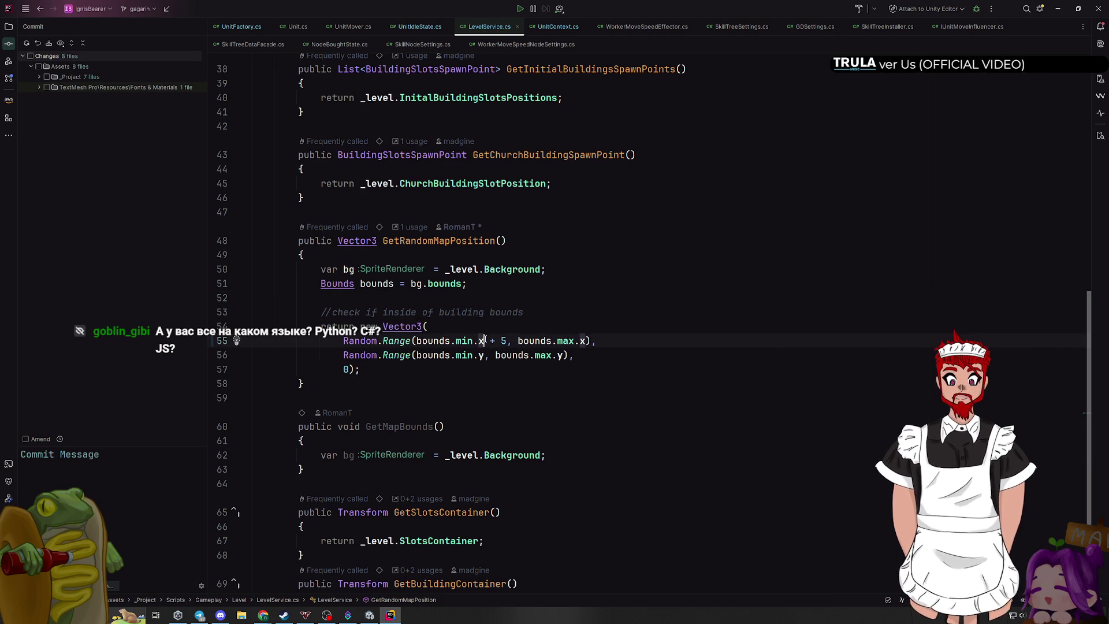
pyautogui.write('- 5')
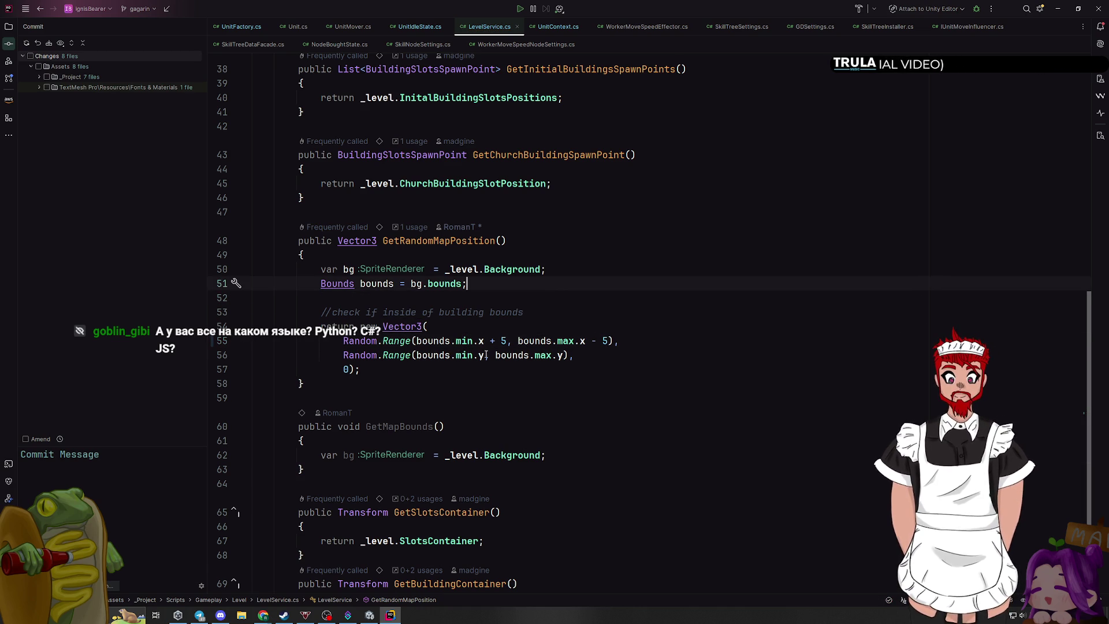
pyautogui.click(486, 356)
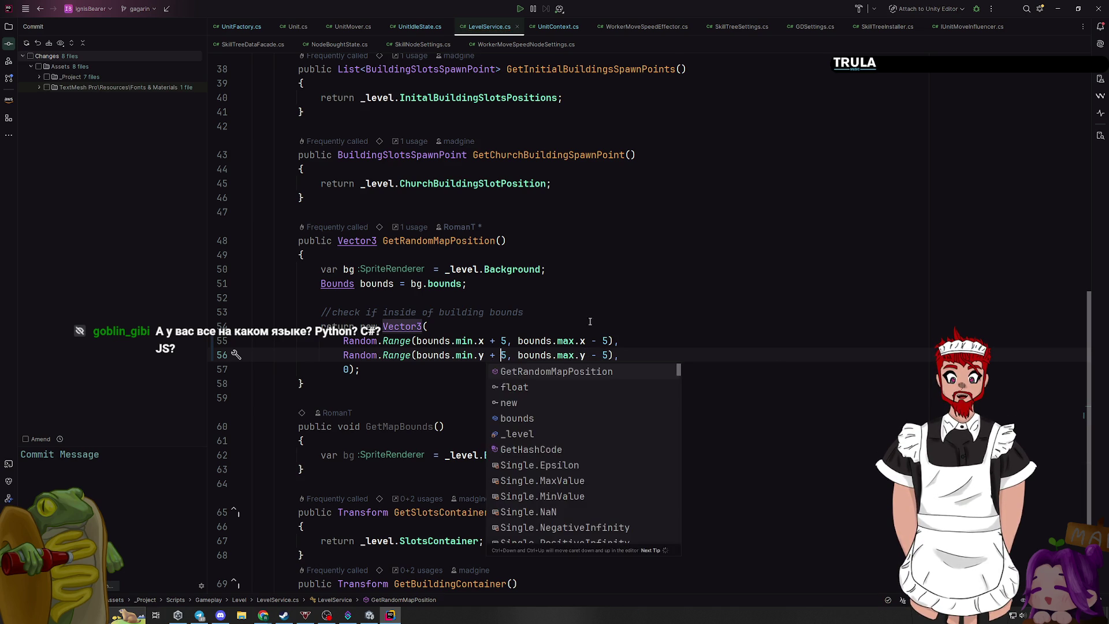
# Extract all four 5 literals into a float variable named edgeOffset
pyautogui.click(503, 341)
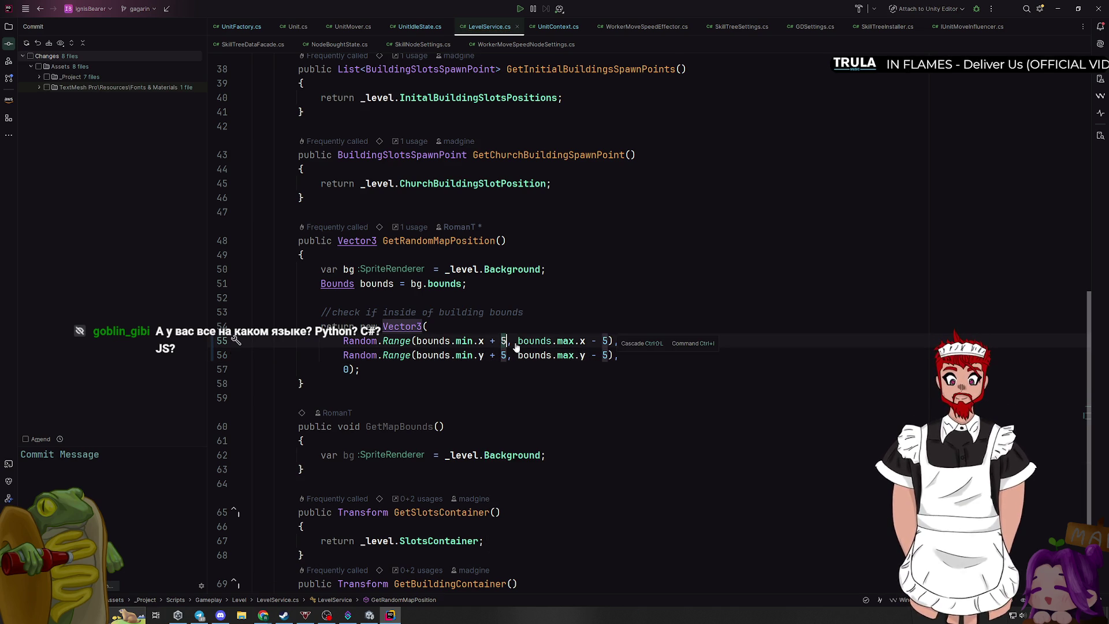
pyautogui.hotkey('ctrl', 'alt', 'v')
pyautogui.click(536, 357)
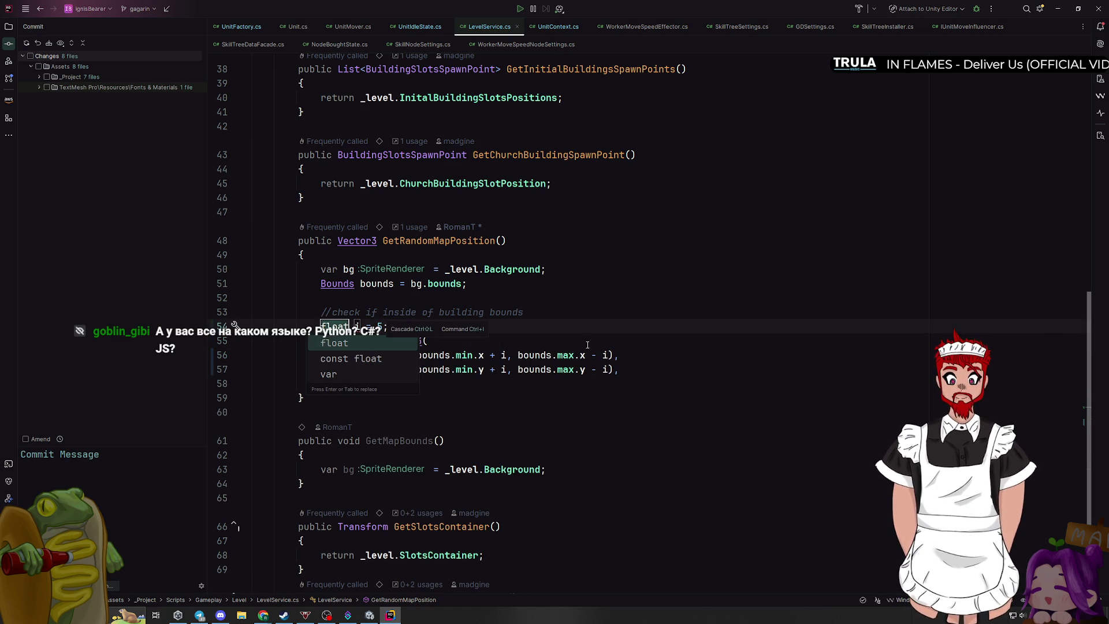
pyautogui.press('Return')
pyautogui.write('off')
pyautogui.press('BackSpace')
pyautogui.press('BackSpace')
pyautogui.press('BackSpace')
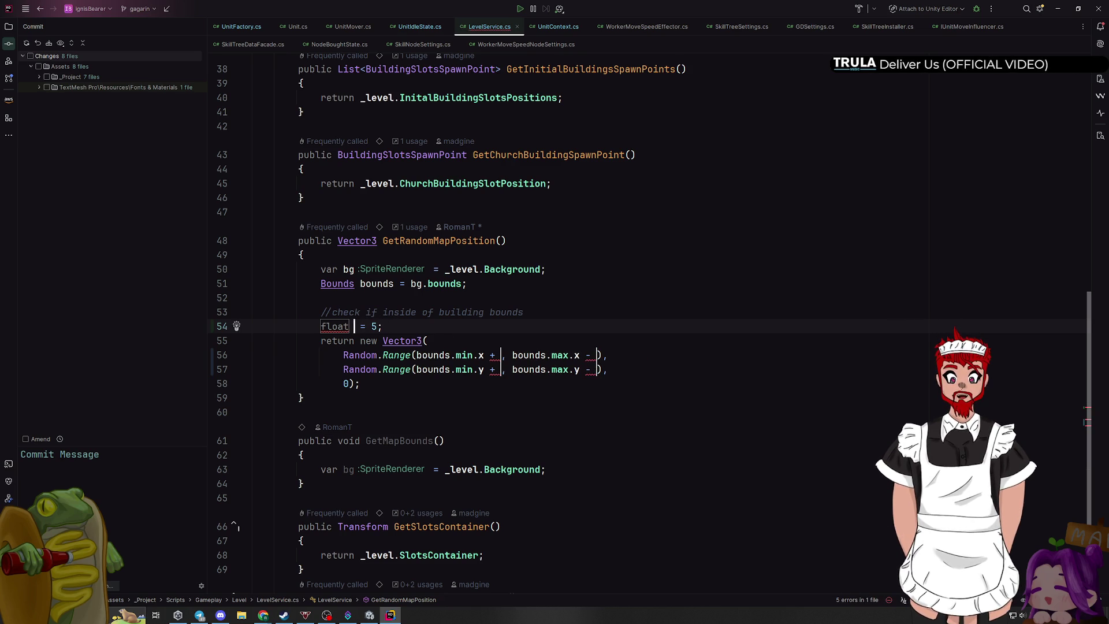
pyautogui.write('edgeOffset')
pyautogui.click(710, 297)
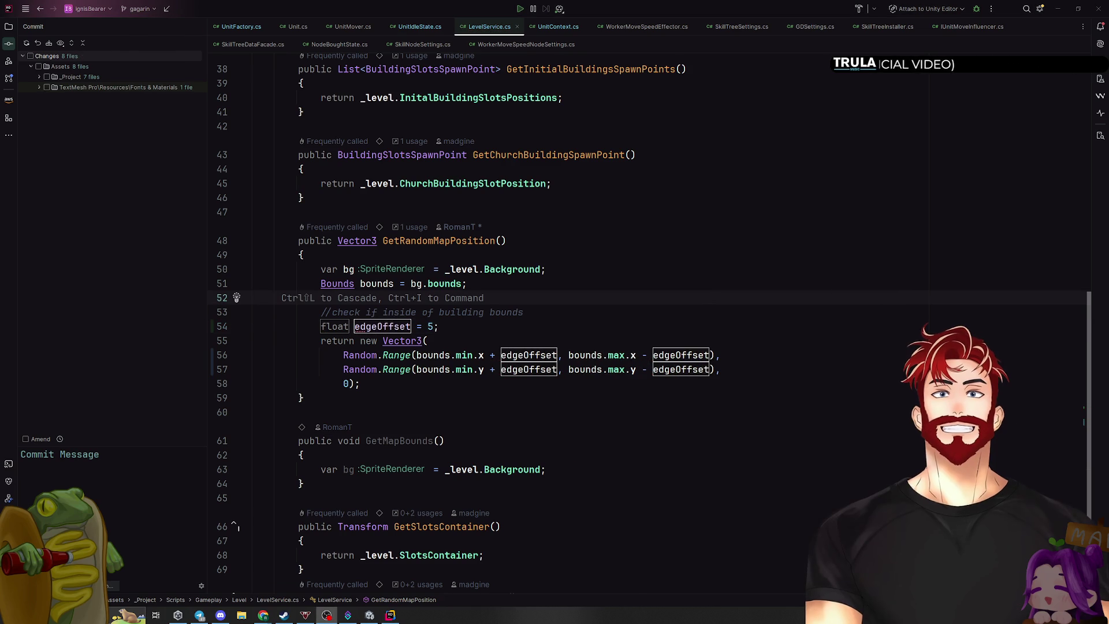
pyautogui.click(453, 327)
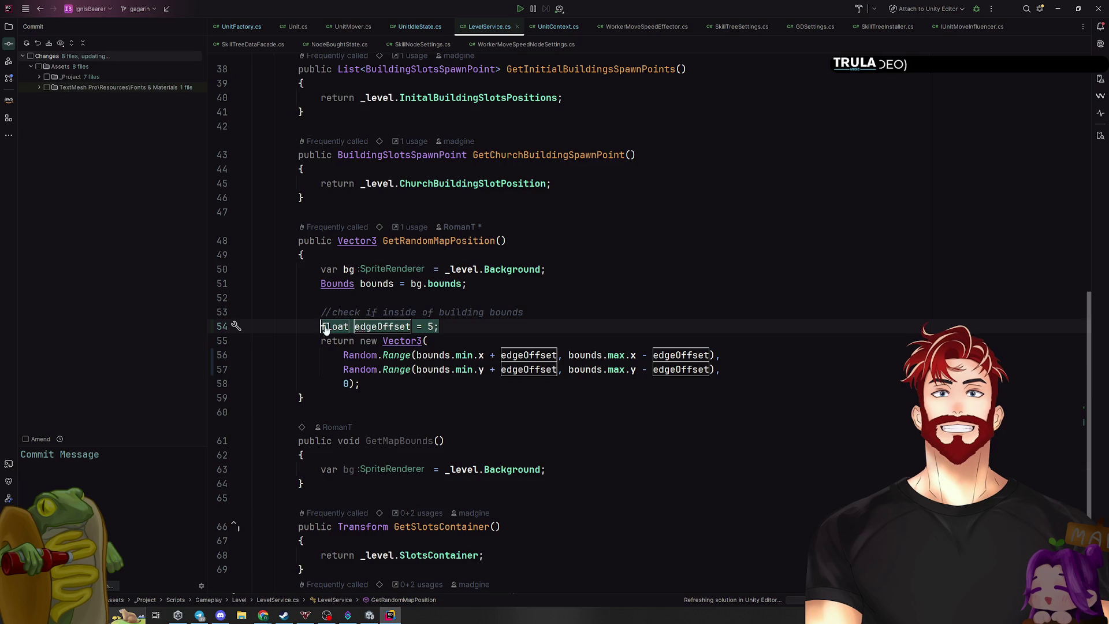
pyautogui.scroll(12, 451, 346)
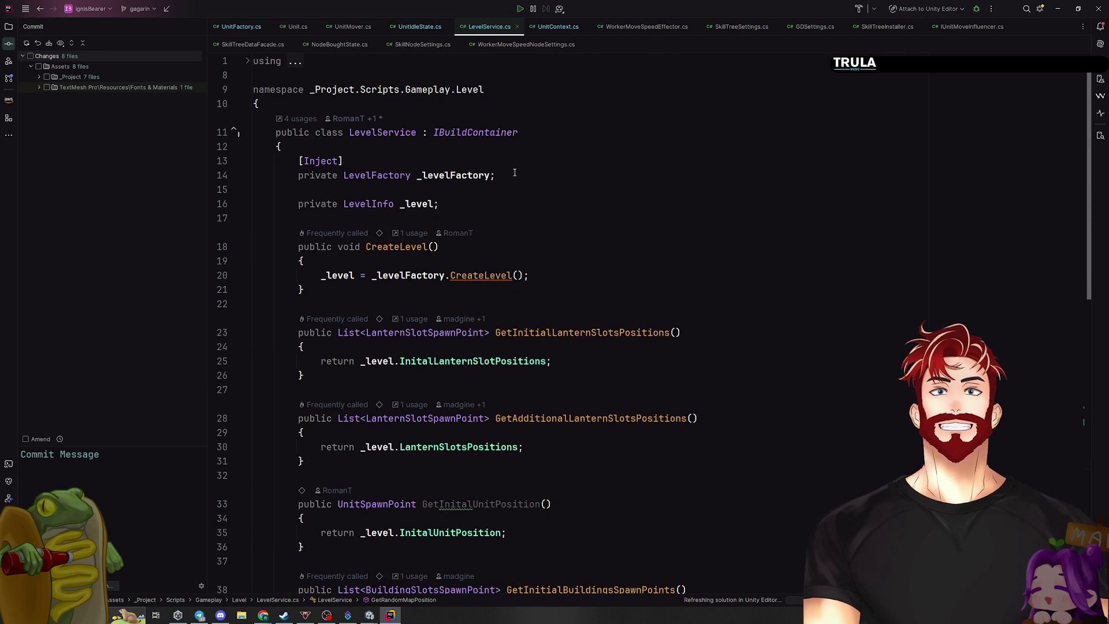
# Add a 'float edgeOffset = 5;' line below the level factory field
pyautogui.click(393, 132)
pyautogui.click(510, 177)
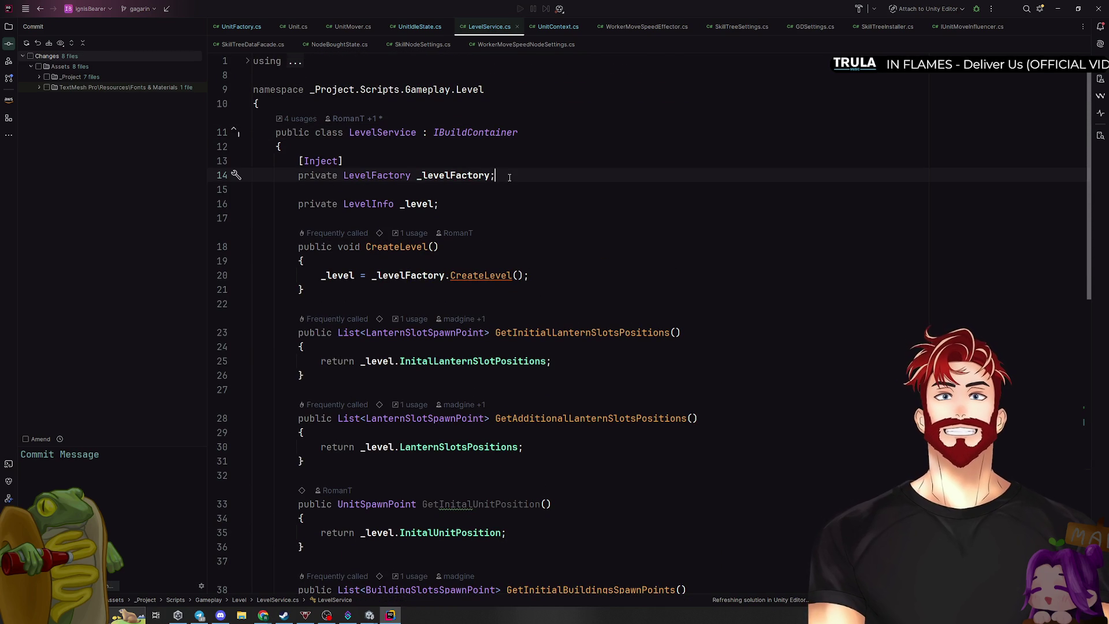
pyautogui.press('Return')
pyautogui.press('Return')
pyautogui.write('float edgeOffset = 5;')
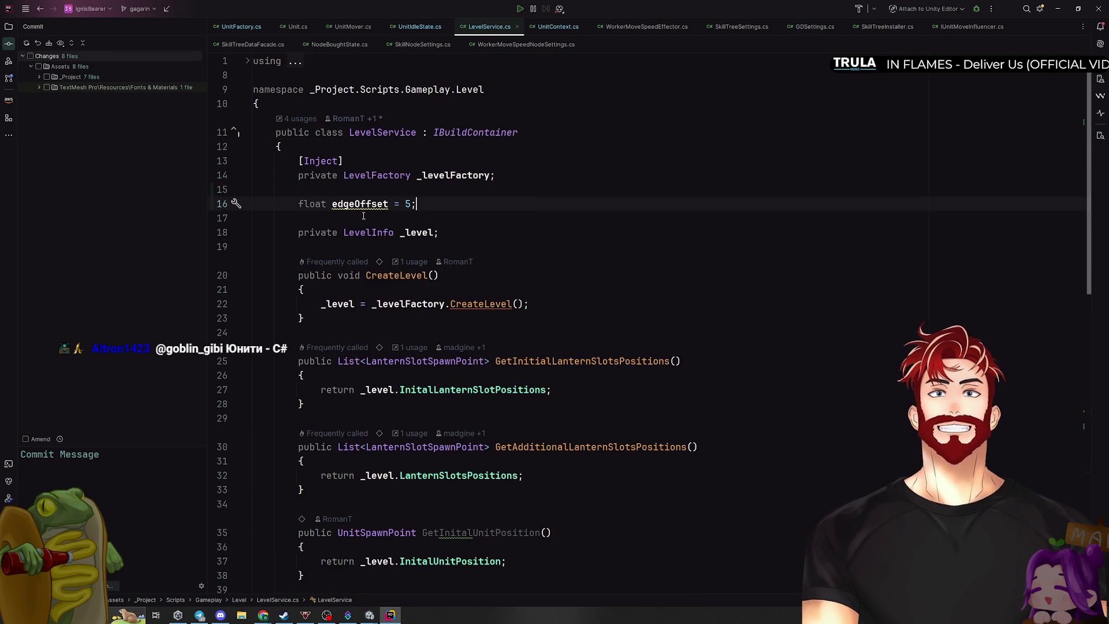
pyautogui.scroll(-15, 360, 216)
# Turn edgeOffset into a private constant field EdgeOffset with Introduce Field
pyautogui.click(387, 230)
pyautogui.hotkey('alt', 'Return')
pyautogui.press('Down')
pyautogui.press('Down')
pyautogui.press('Return')
pyautogui.press('Down')
pyautogui.press('Down')
pyautogui.press('Return')
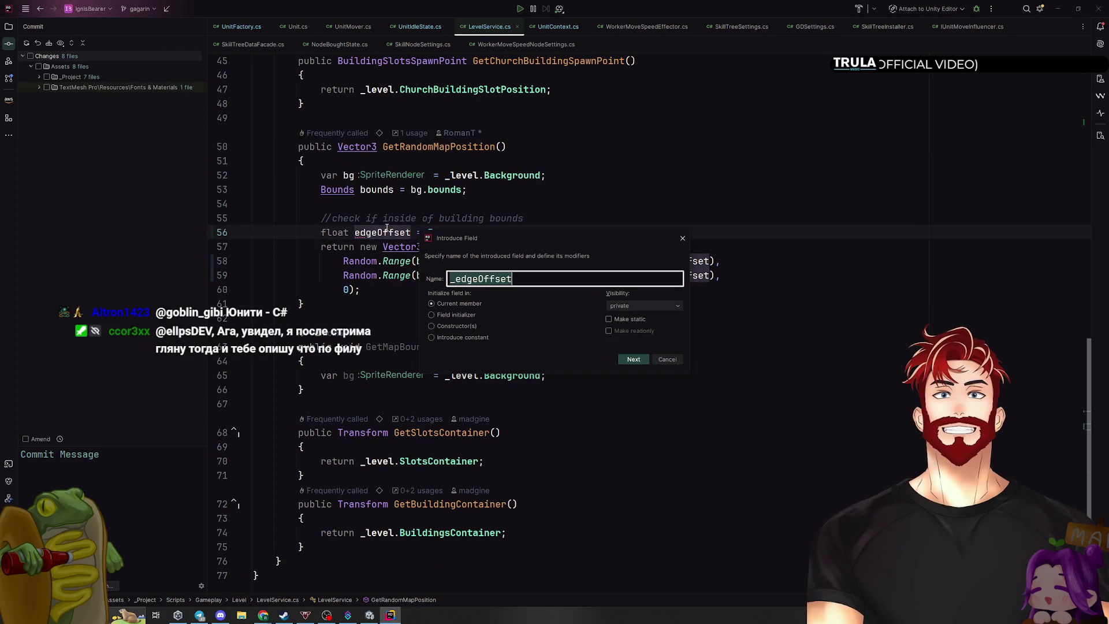
pyautogui.click(453, 340)
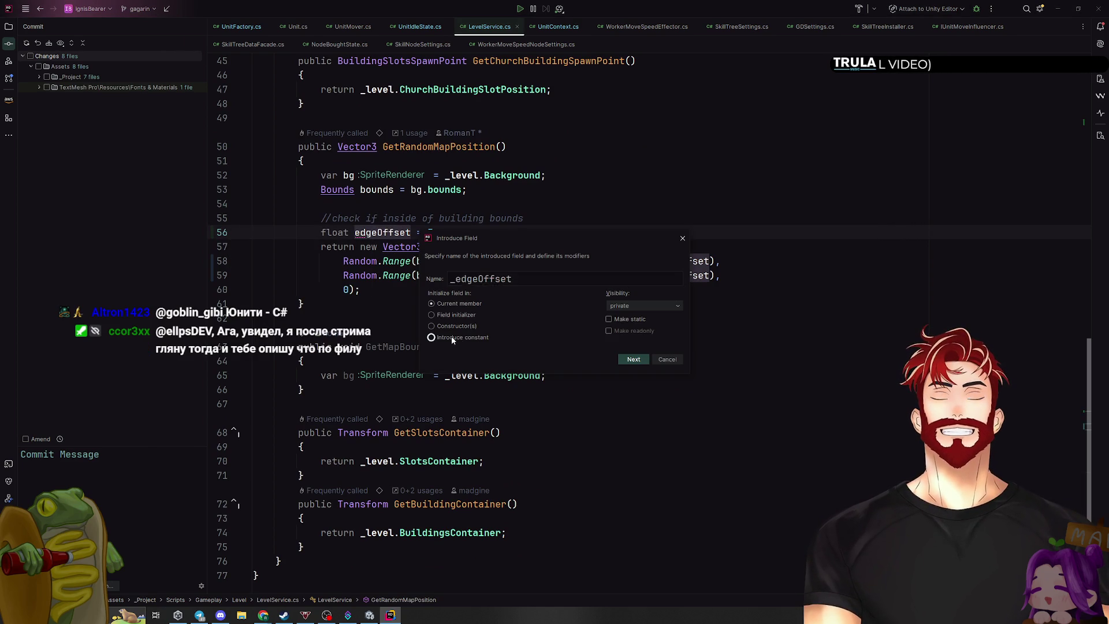
pyautogui.click(644, 364)
# Check the EdgeOffset declaration and usage, delete extra blank lines, and switch to Unity
pyautogui.scroll(15, 611, 333)
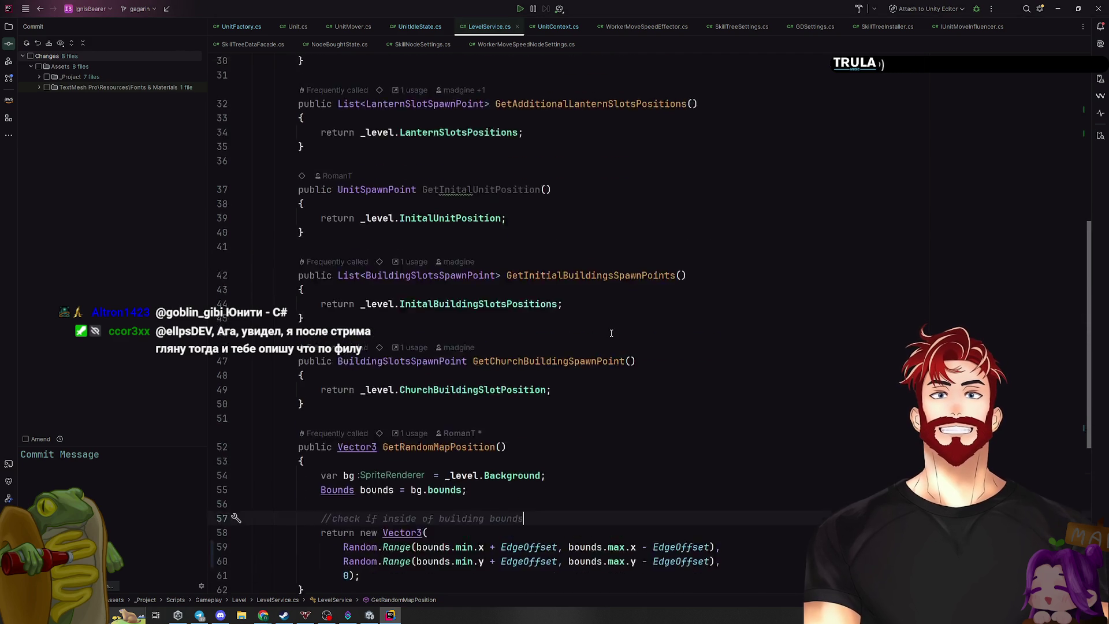
pyautogui.click(445, 162)
pyautogui.scroll(-13, 698, 371)
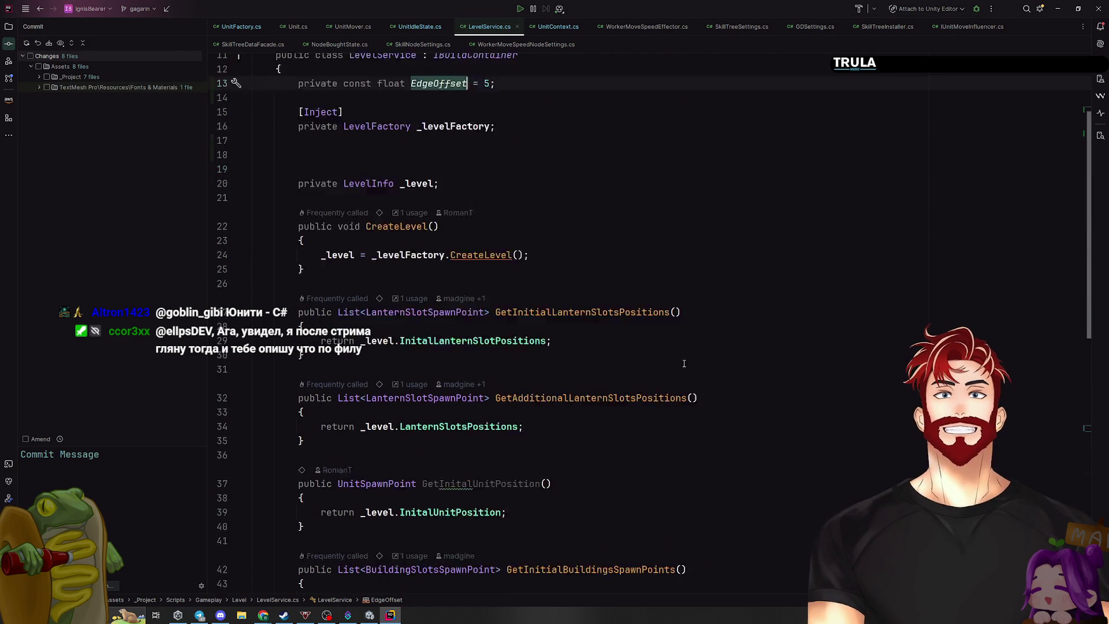
pyautogui.click(529, 360)
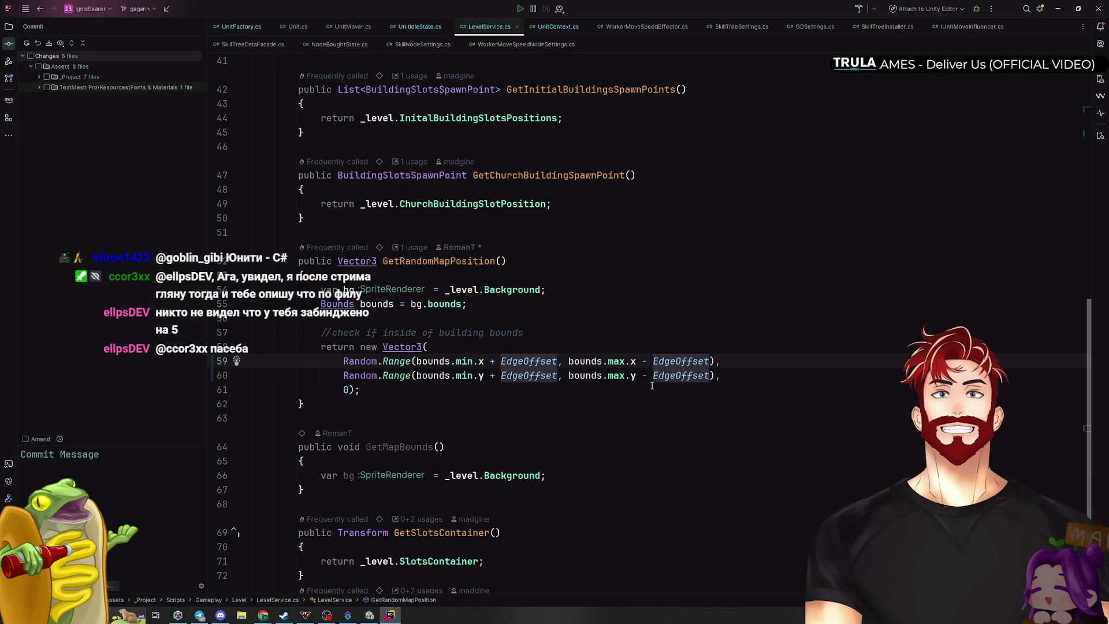
pyautogui.scroll(13, 652, 385)
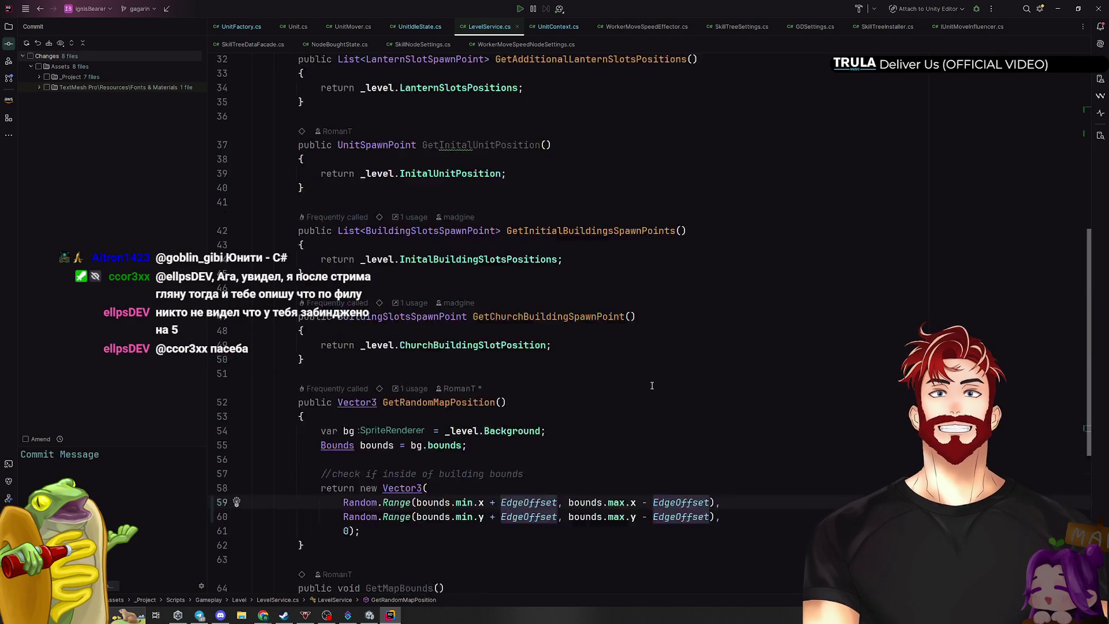
pyautogui.click(420, 231)
pyautogui.press('Delete')
pyautogui.press('Delete')
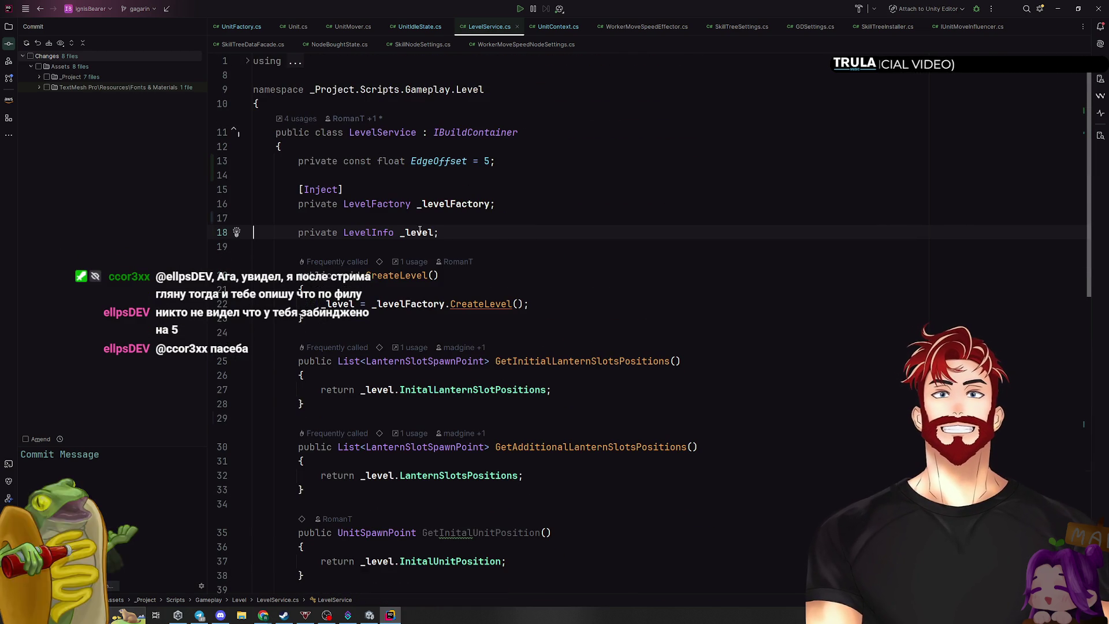
pyautogui.hotkey('alt', 'Tab')
pyautogui.press('Tab')
pyautogui.press('Tab')
pyautogui.press('Tab')
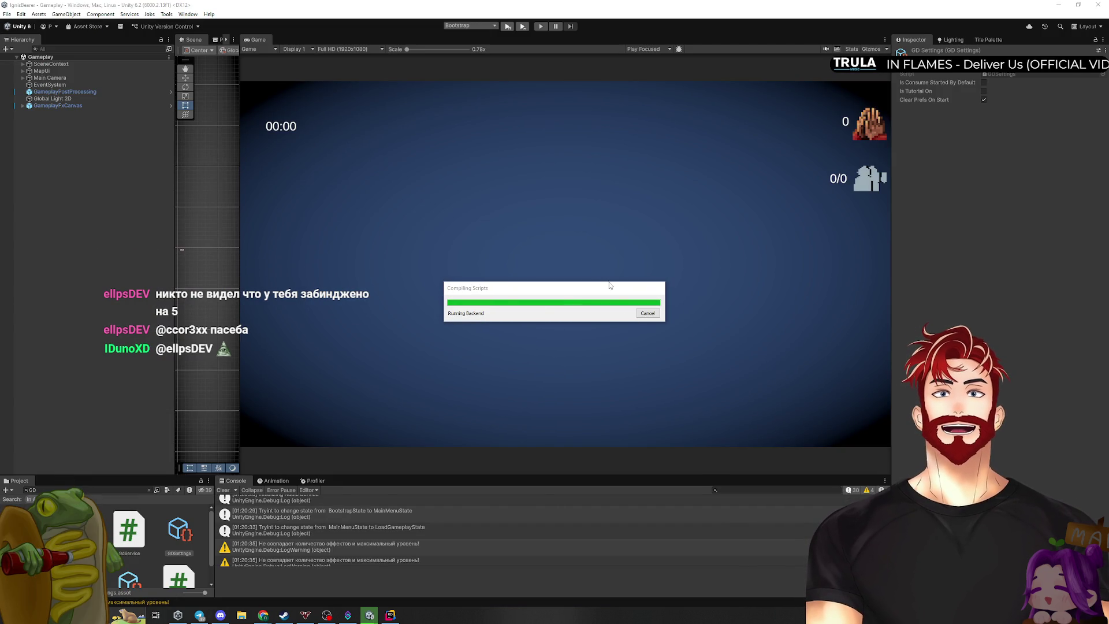
# Play a round, build a House on the left slot, buy one unit, watch it wander, then stop
pyautogui.click(509, 27)
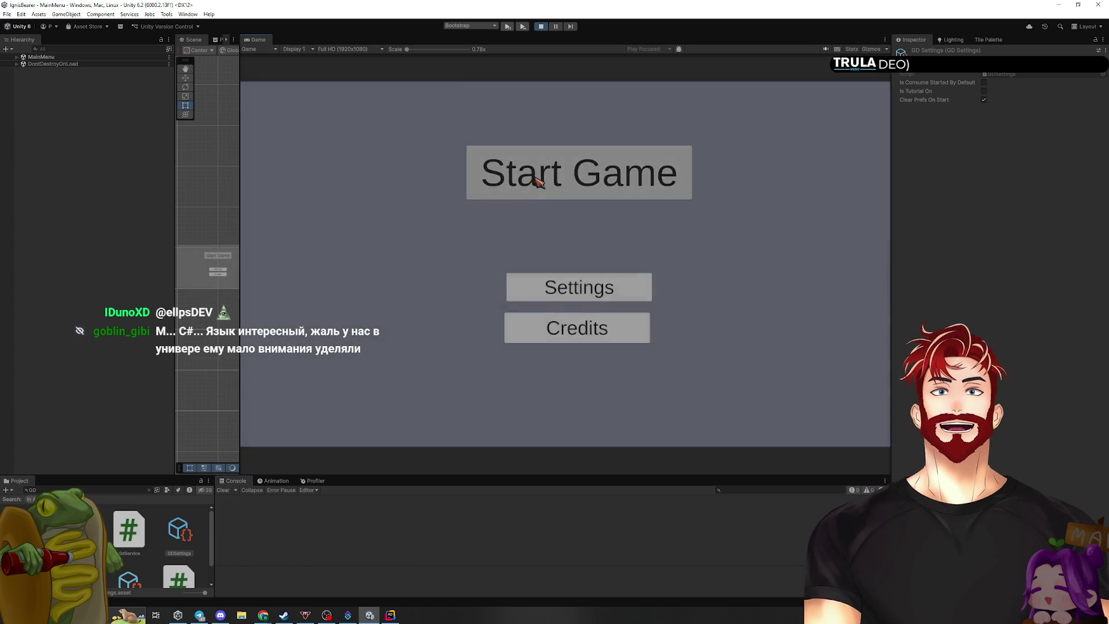
pyautogui.click(539, 178)
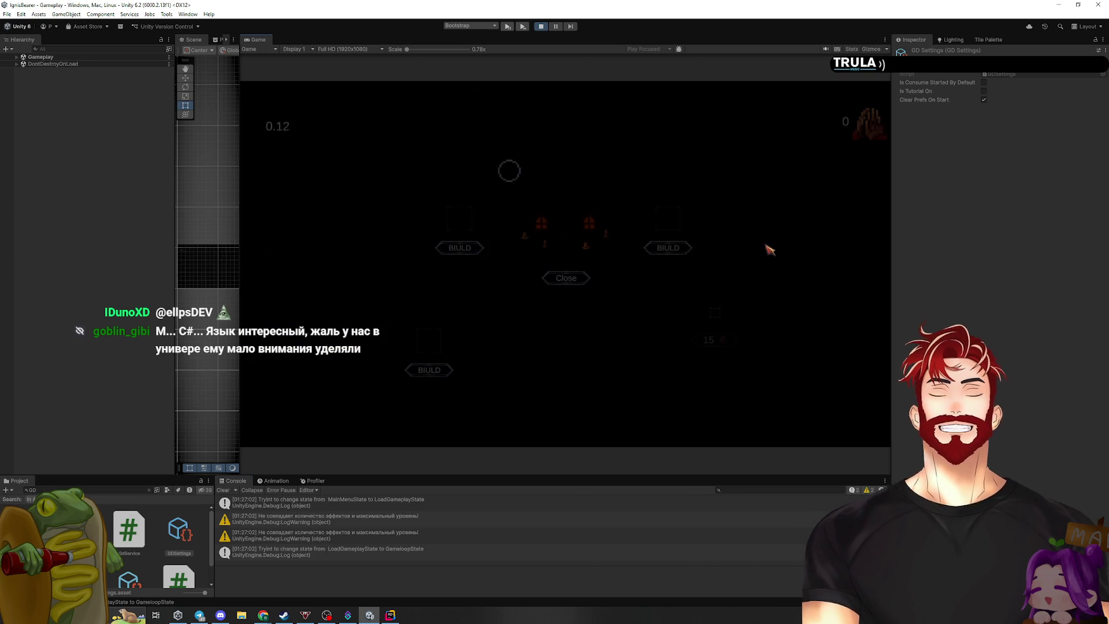
pyautogui.click(460, 247)
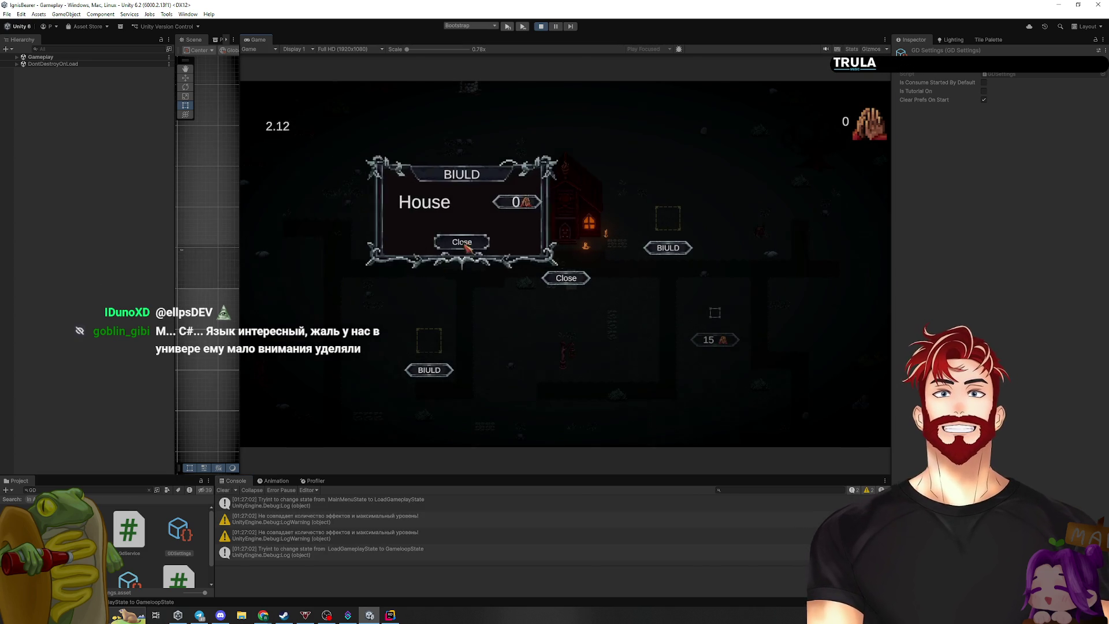
pyautogui.click(537, 209)
pyautogui.click(536, 211)
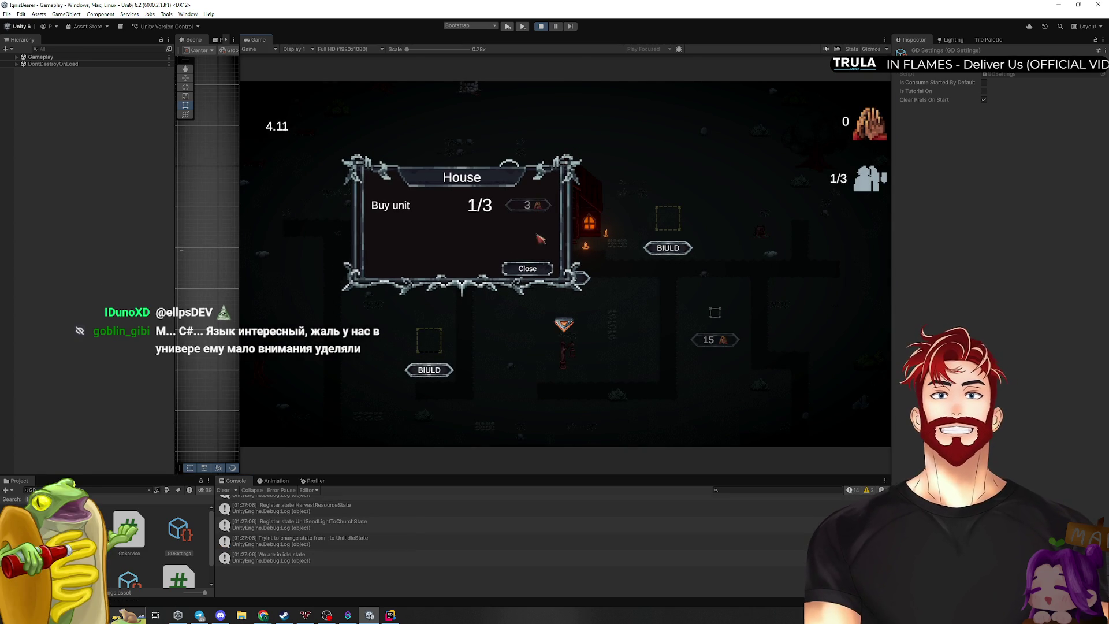
pyautogui.click(529, 271)
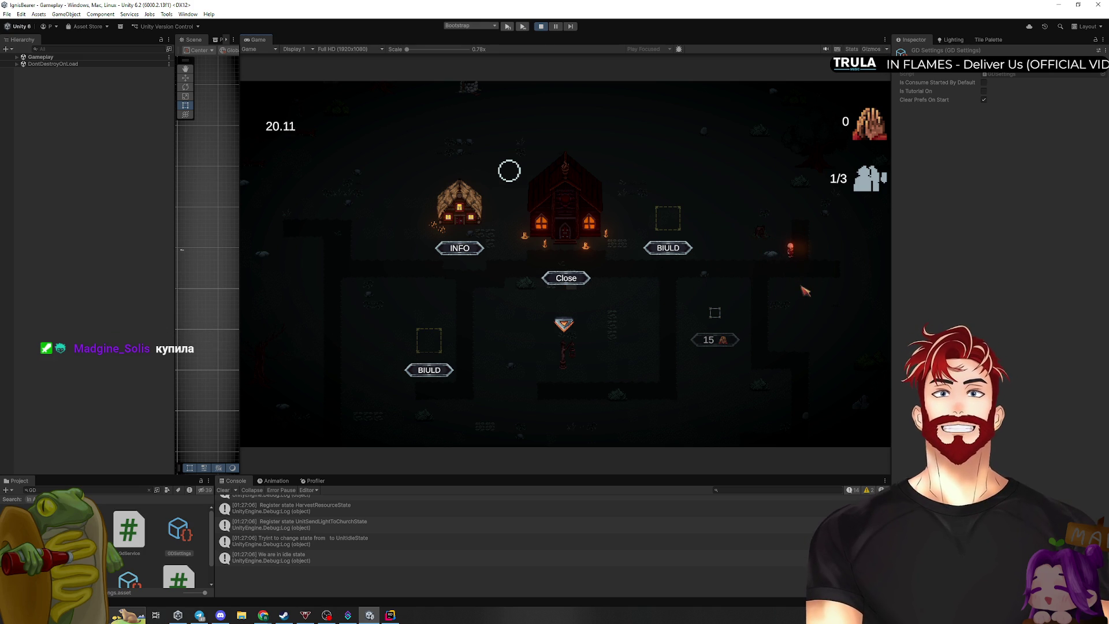
pyautogui.click(541, 27)
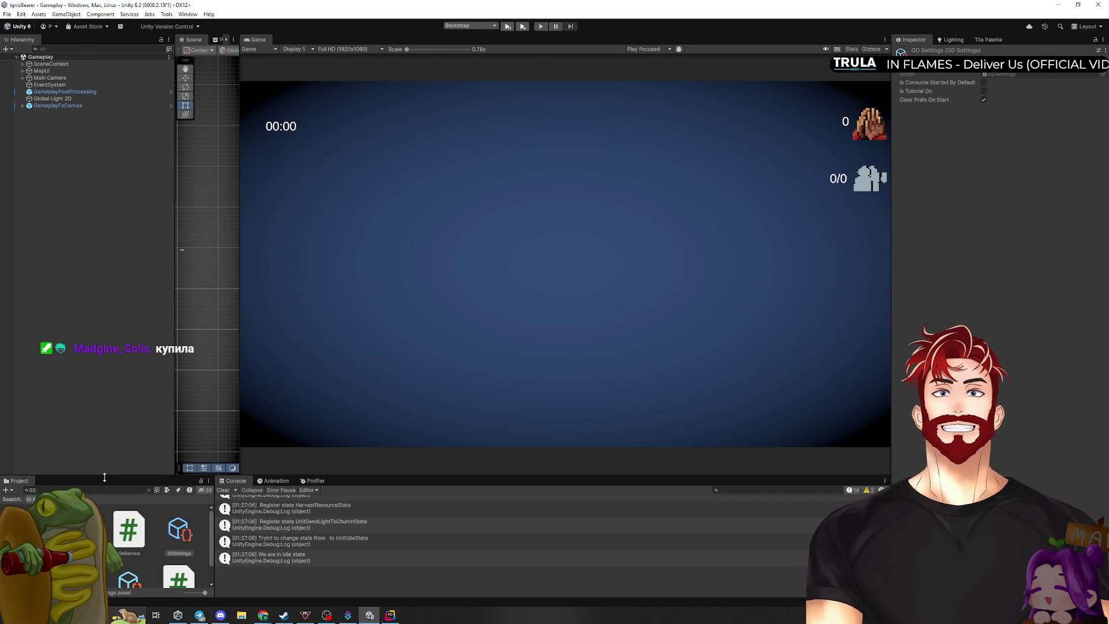
# Search 'Consume' to inspect LightConsumeSettings' elements, then return to UnitIdleState.cs in Rider
pyautogui.moveTo(101, 476); pyautogui.dragTo(101, 301)
pyautogui.click(63, 314)
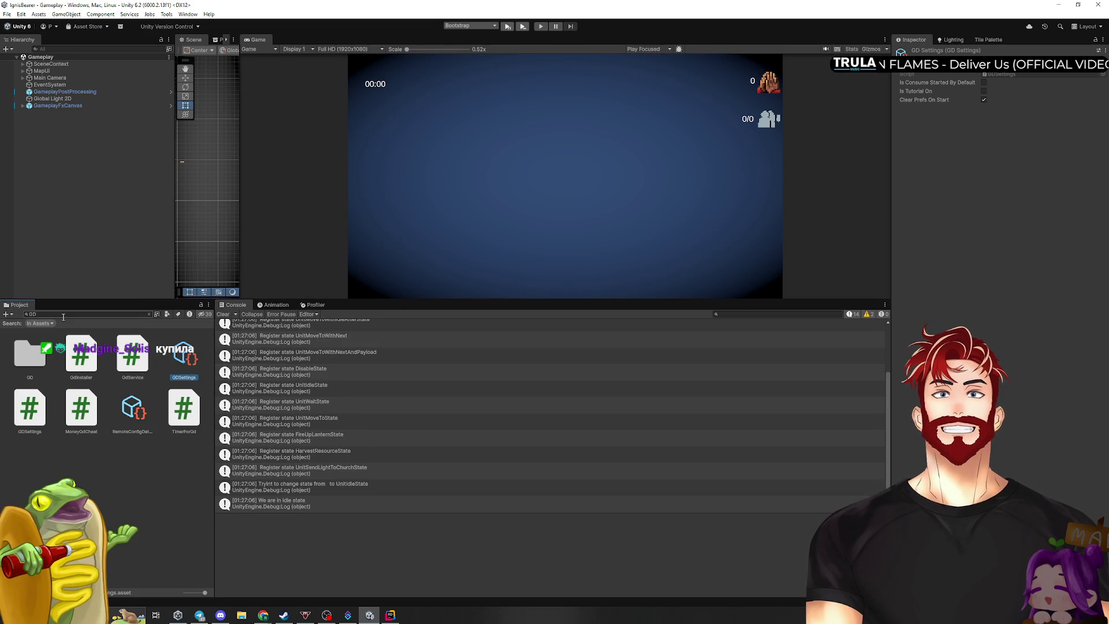
pyautogui.write('Consume')
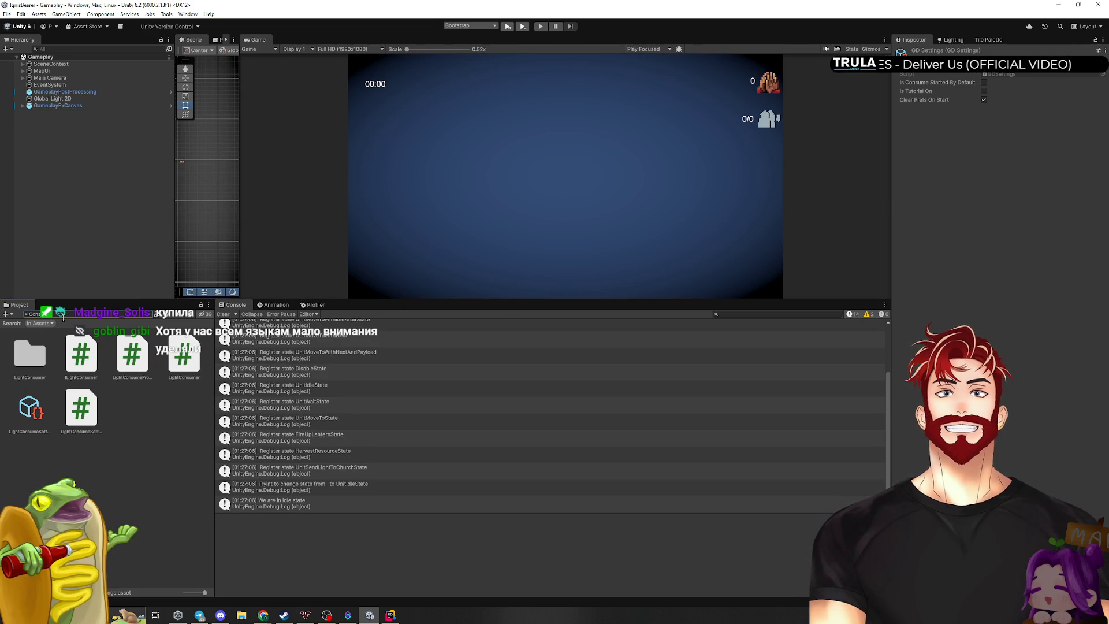
pyautogui.click(37, 415)
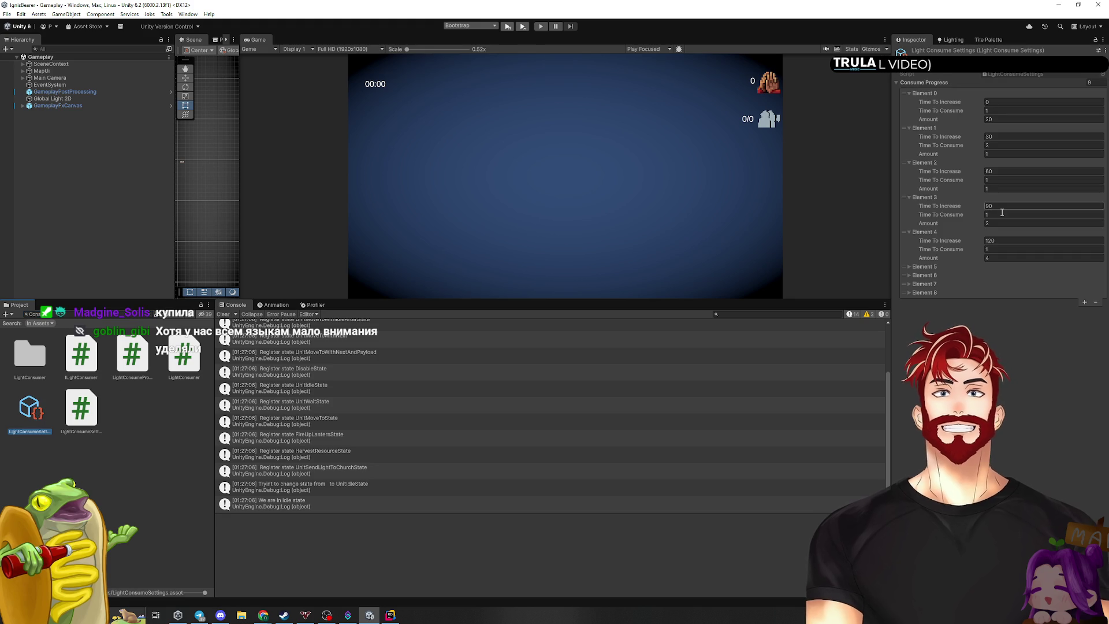
pyautogui.click(1001, 119)
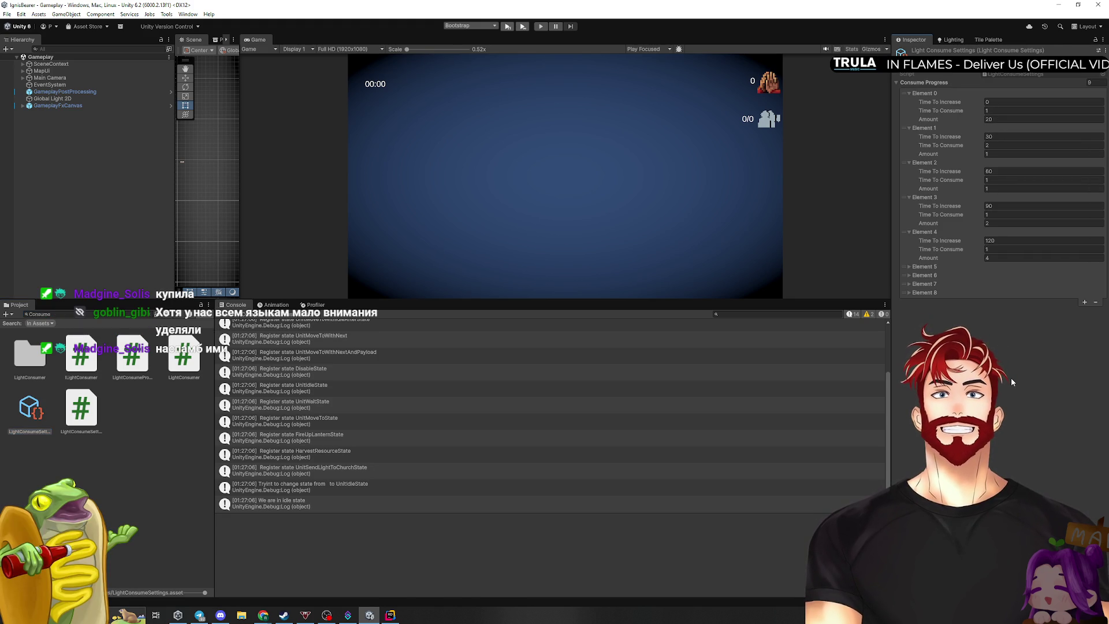
pyautogui.hotkey('alt', 'Tab')
pyautogui.hotkey('ctrl', 'Tab')
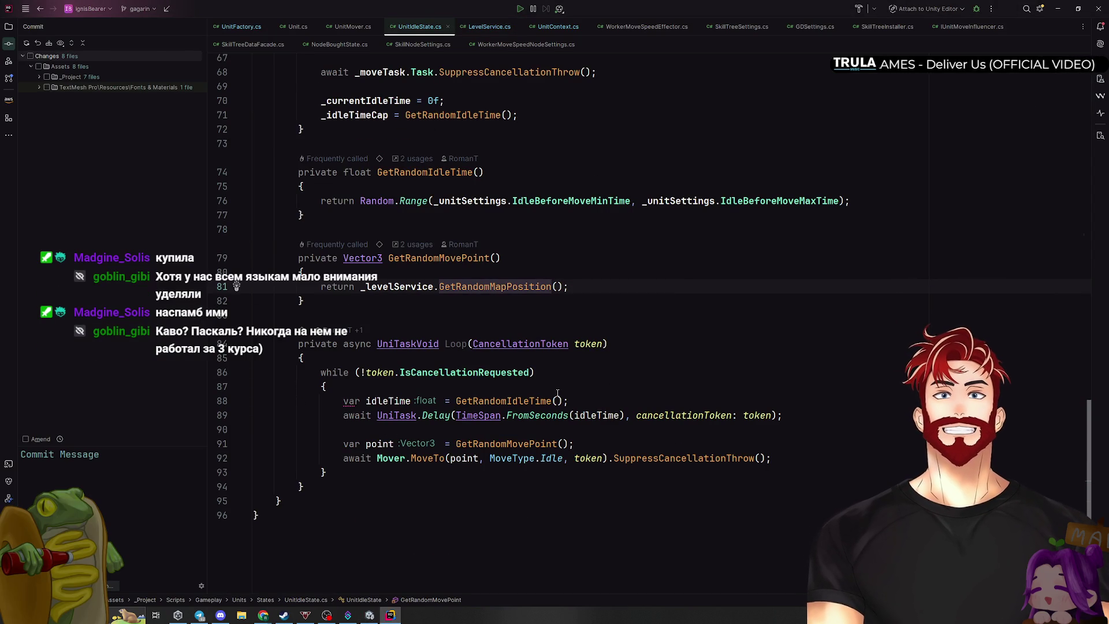
# Strip the Random.Range wrappers and max-bound arguments from GetRandomMapPosition's x and y lines, then return to Unity
pyautogui.press('F12')
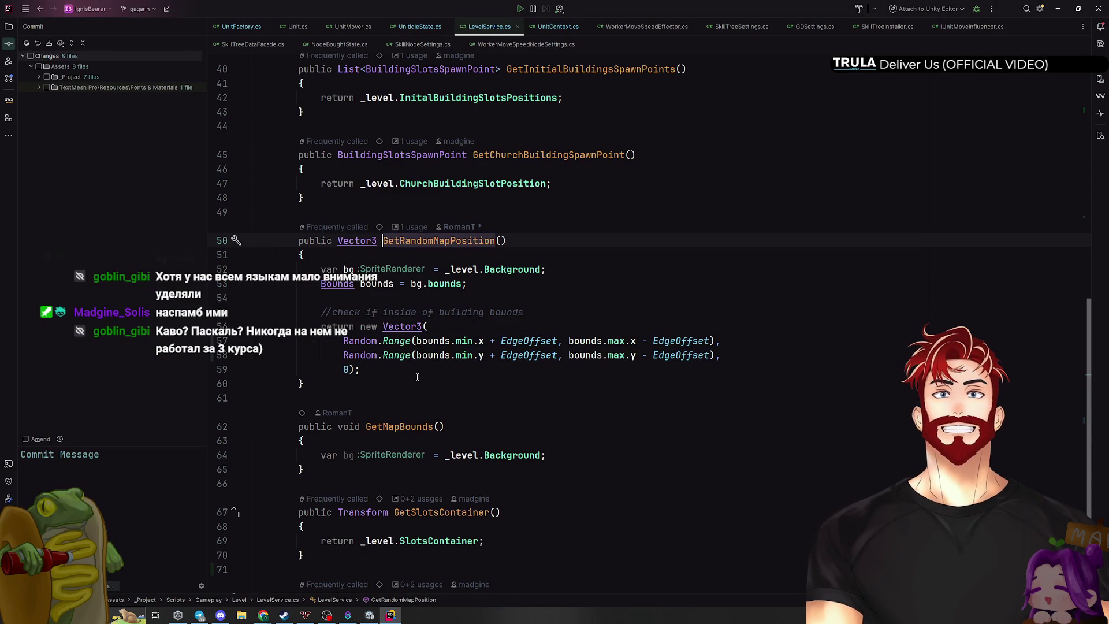
pyautogui.click(416, 341)
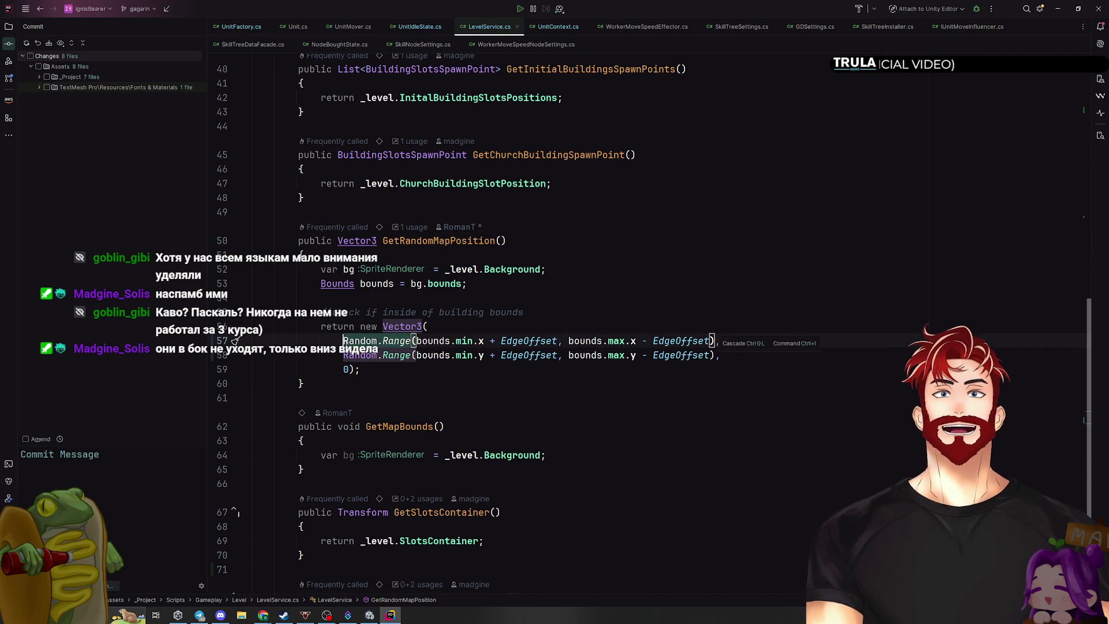
pyautogui.press('Delete')
pyautogui.moveTo(486, 341); pyautogui.dragTo(647, 341)
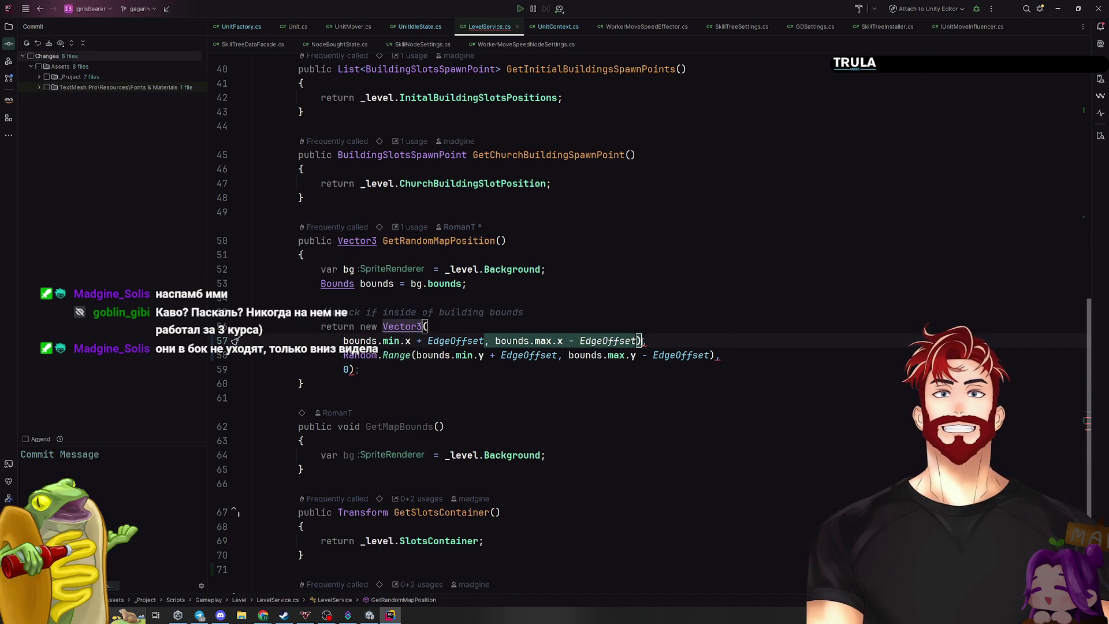
pyautogui.press('Delete')
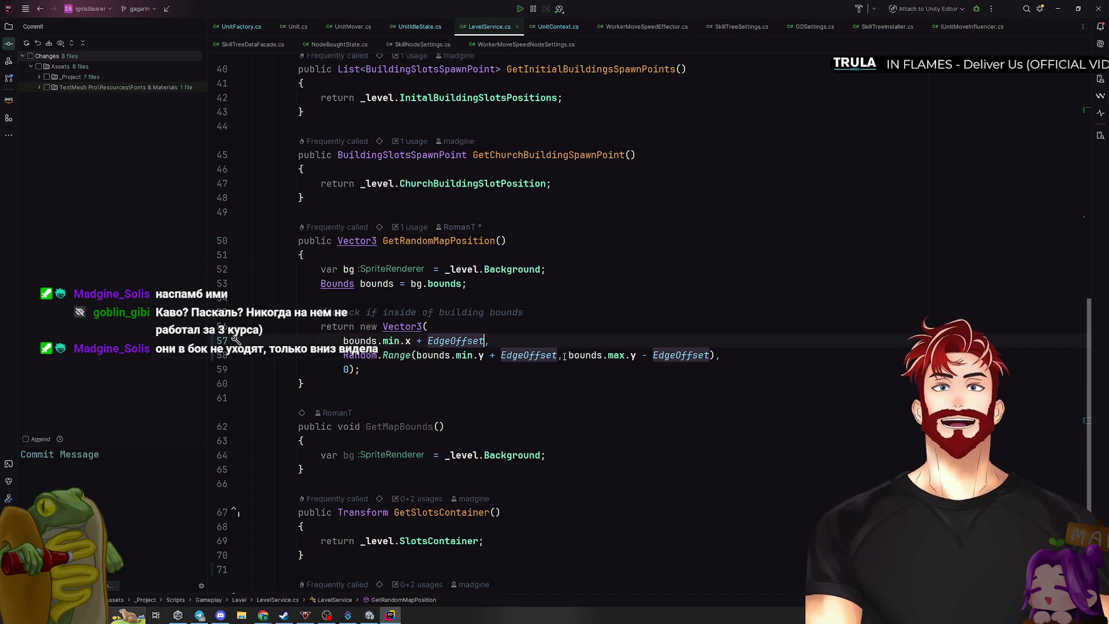
pyautogui.hotkey('shift', 'Home')
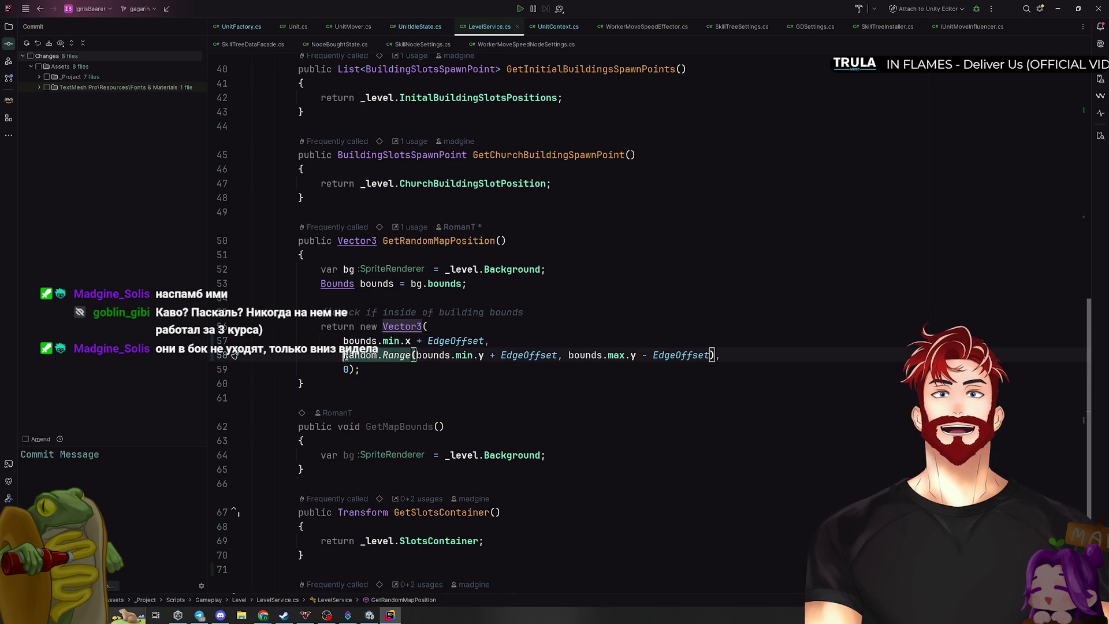
pyautogui.press('Delete')
pyautogui.moveTo(488, 355); pyautogui.dragTo(646, 356)
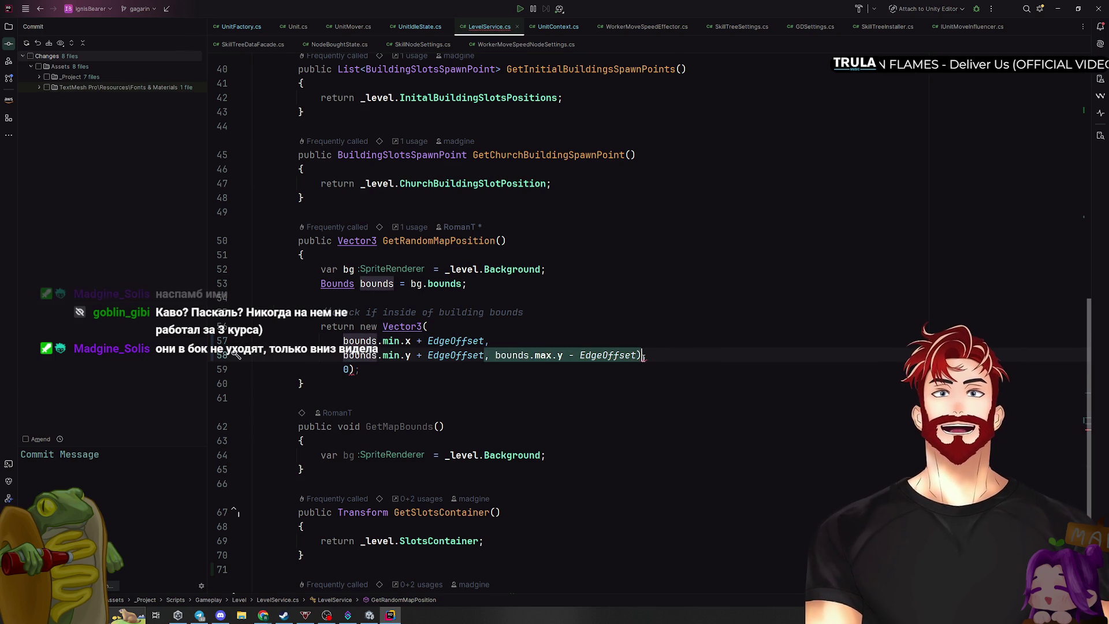
pyautogui.press('Delete')
pyautogui.click(590, 312)
pyautogui.hotkey('alt', 'Tab')
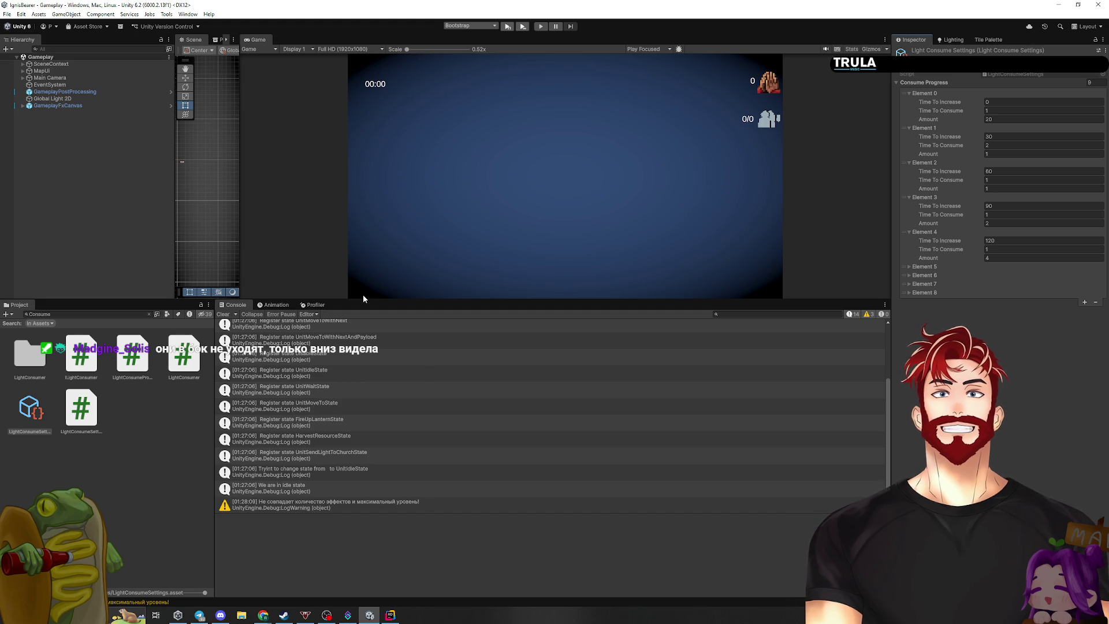
# Start Play mode once the scripts finish compiling
pyautogui.click(508, 27)
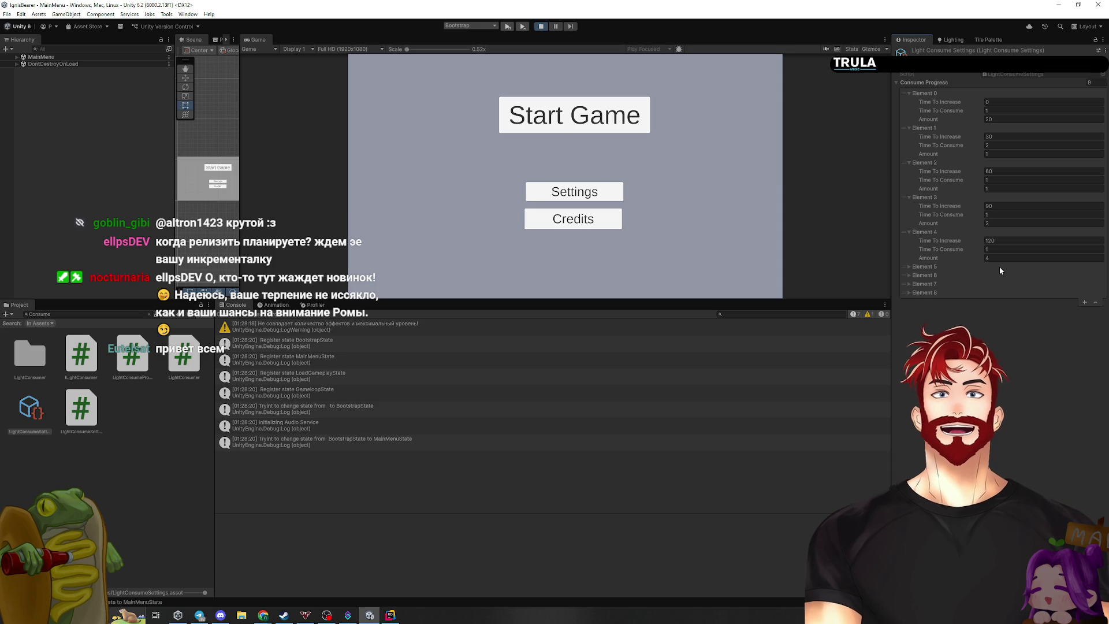
# Start the game, build a House on the left plot, buy one unit, then stop Play mode
pyautogui.click(607, 128)
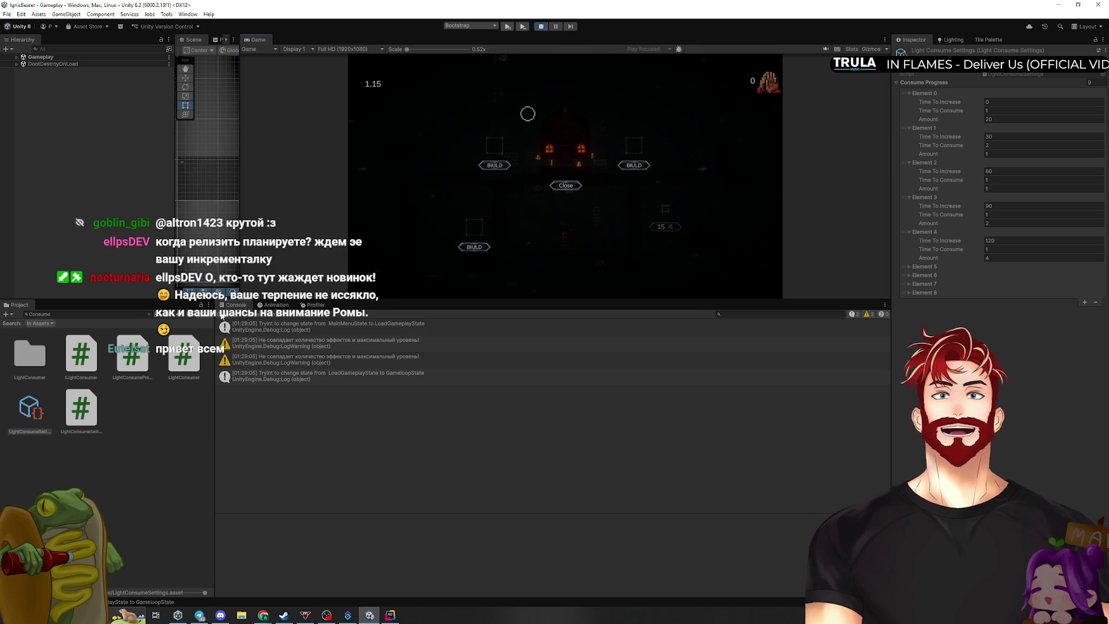
pyautogui.click(222, 315)
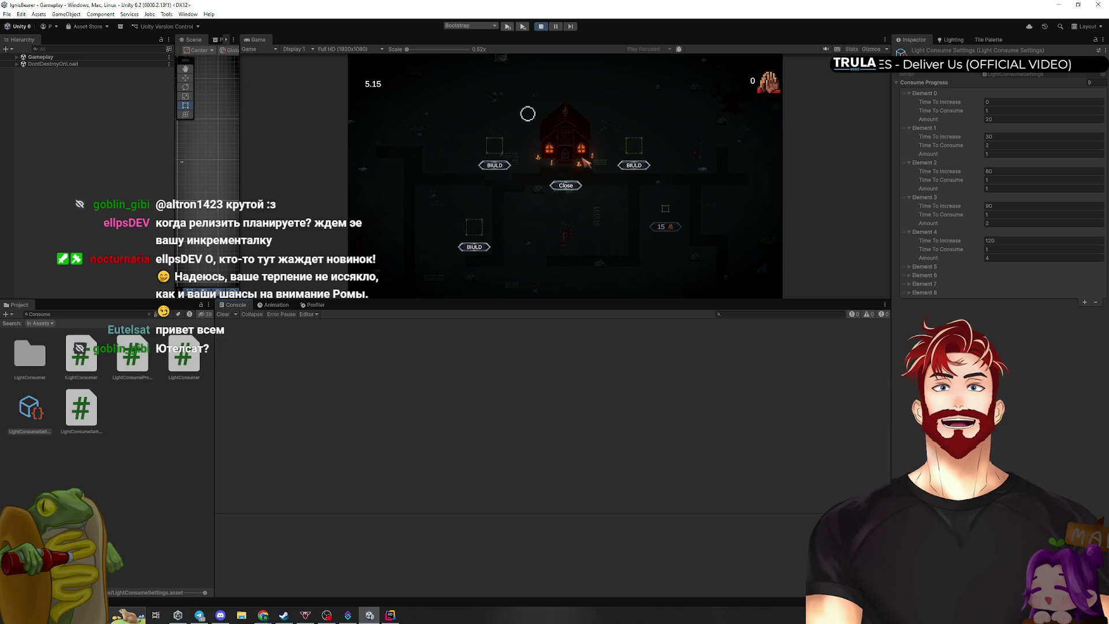
pyautogui.click(495, 165)
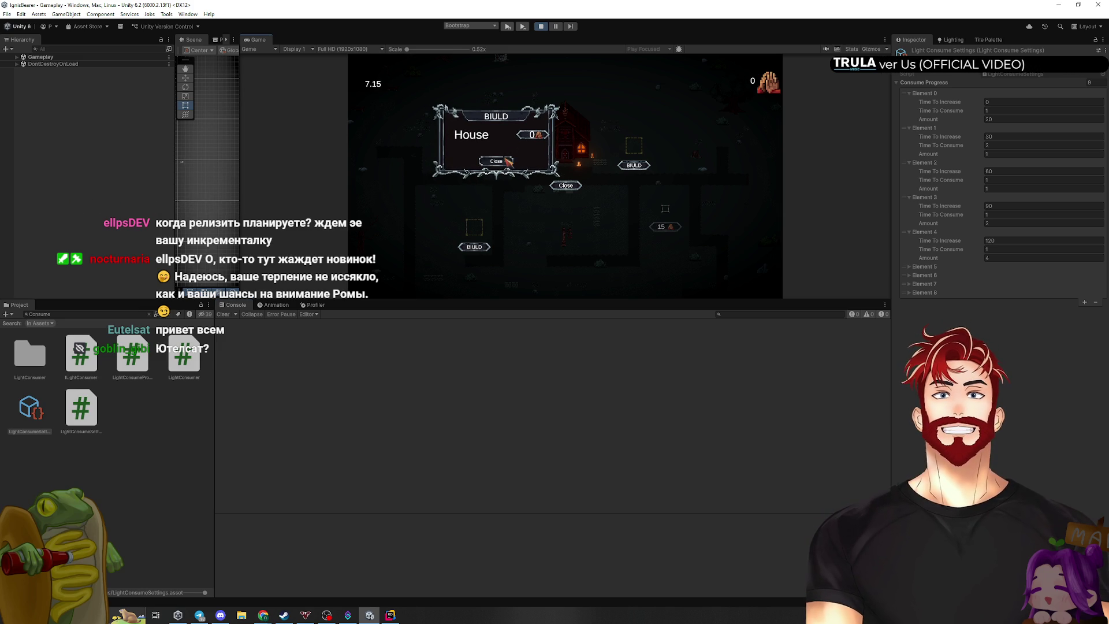
pyautogui.click(533, 135)
pyautogui.click(553, 140)
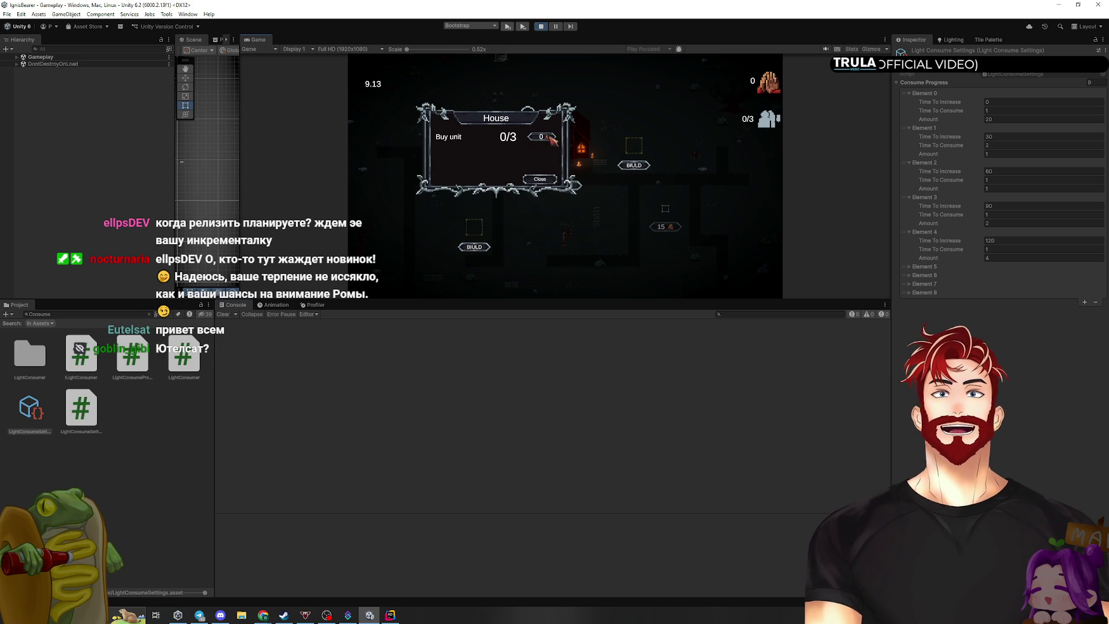
pyautogui.click(549, 138)
pyautogui.click(540, 179)
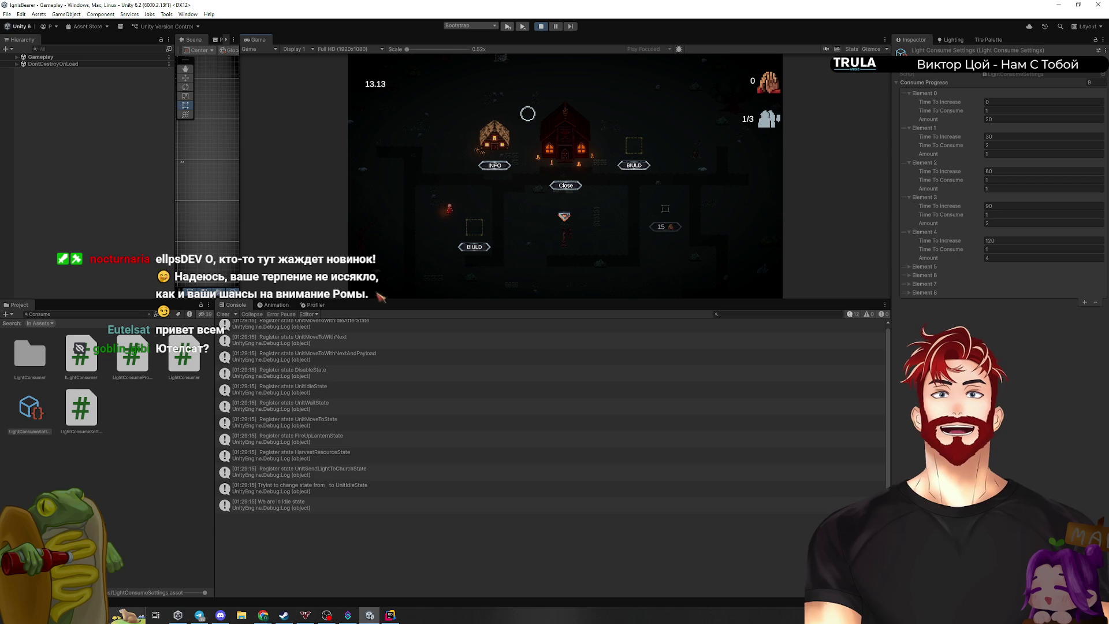
pyautogui.moveTo(373, 302); pyautogui.dragTo(333, 485)
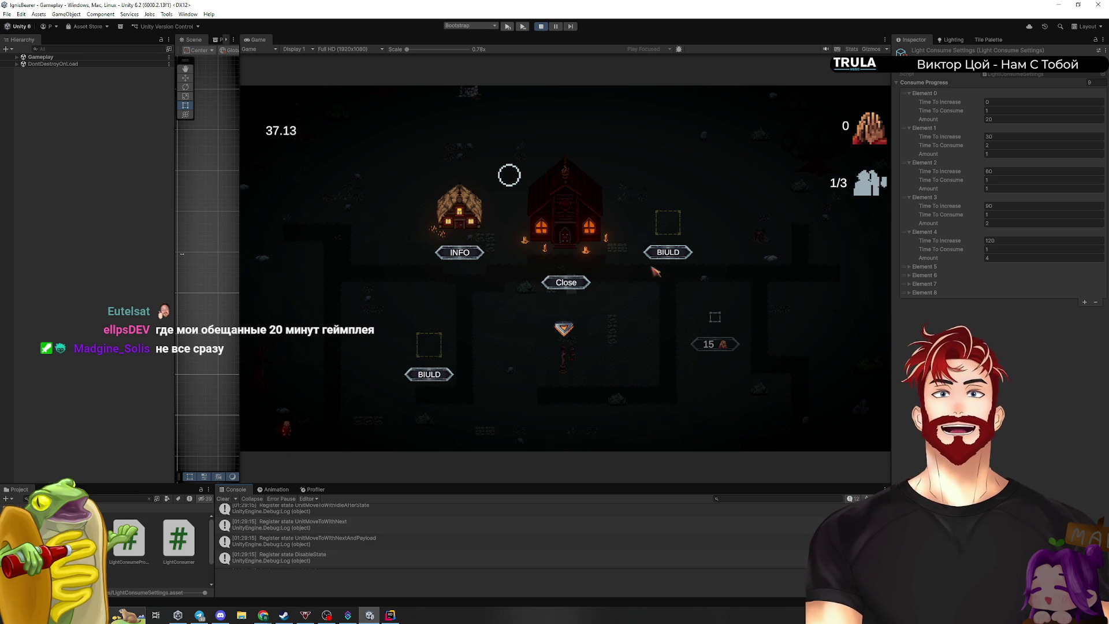
pyautogui.hotkey('ctrl', 'p')
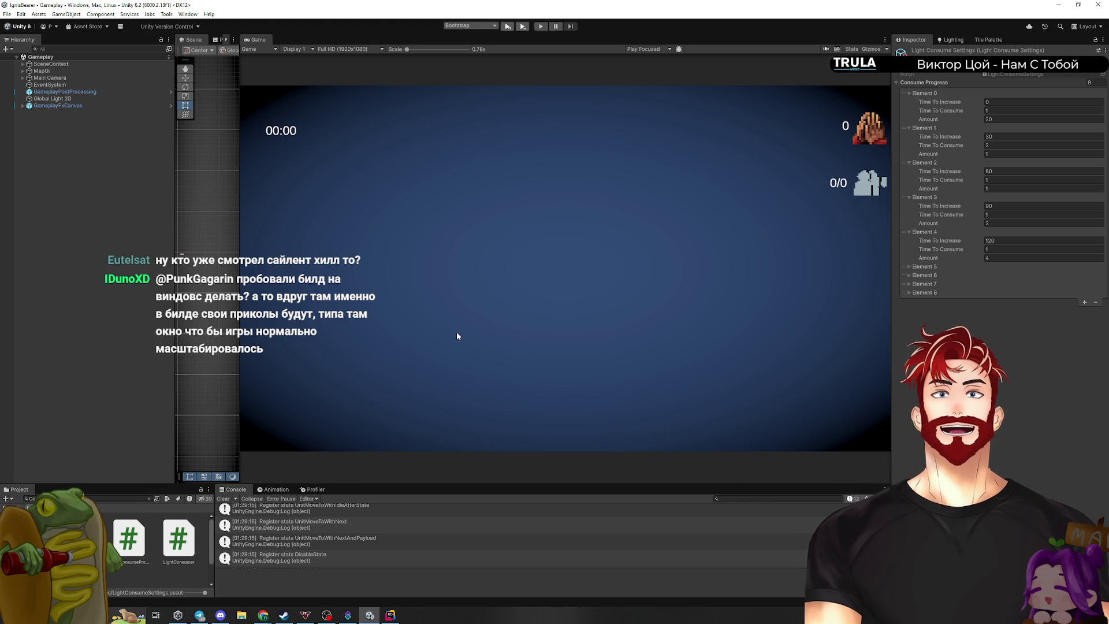
pyautogui.click(222, 500)
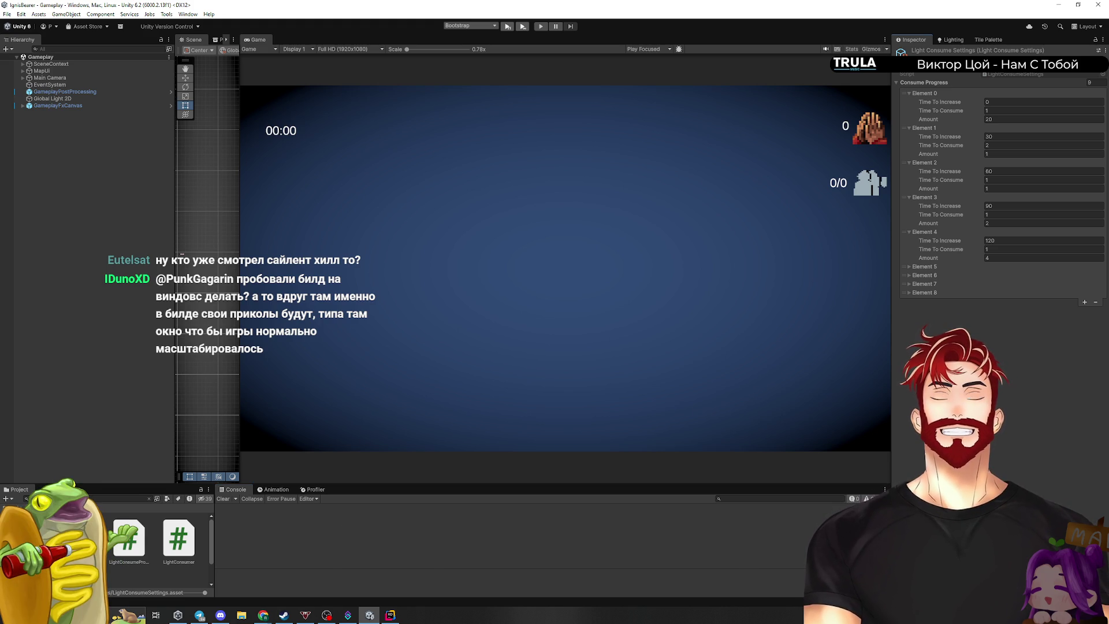
# In LevelService, make the y value Random.Range(min + EdgeOffset, max - EdgeOffset)
pyautogui.hotkey('alt', 'Tab')
pyautogui.click(490, 355)
pyautogui.press('Tab')
pyautogui.press('Tab')
pyautogui.press('Tab')
pyautogui.scroll(3, 631, 426)
pyautogui.scroll(-12, 613, 457)
pyautogui.scroll(12, 602, 483)
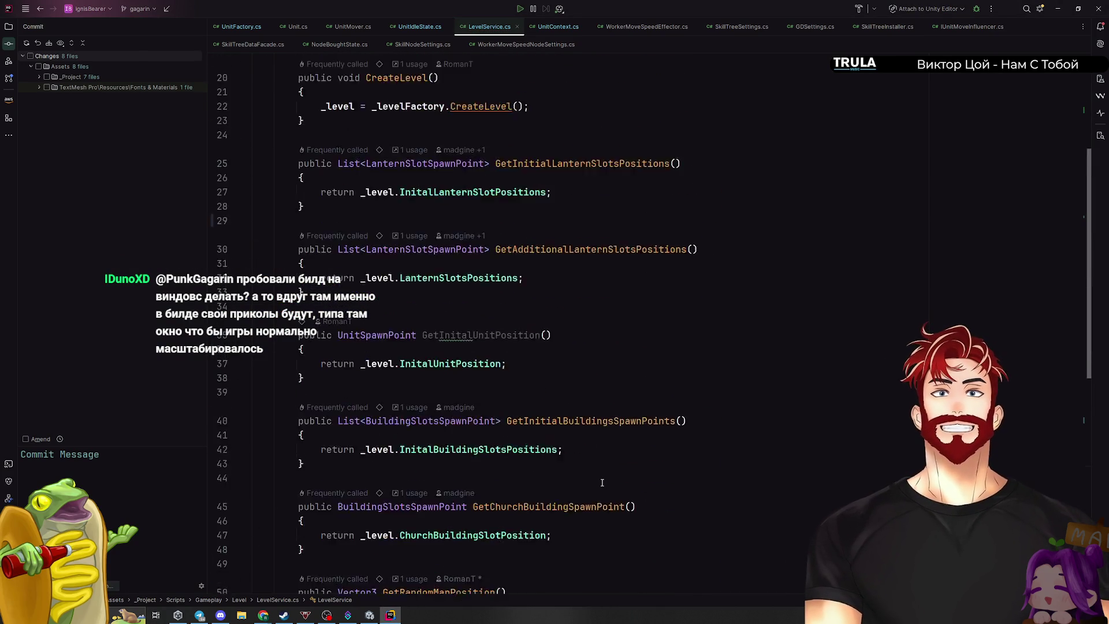
# Minimize Rider to bring Unity back for script recompilation
pyautogui.click(1067, 10)
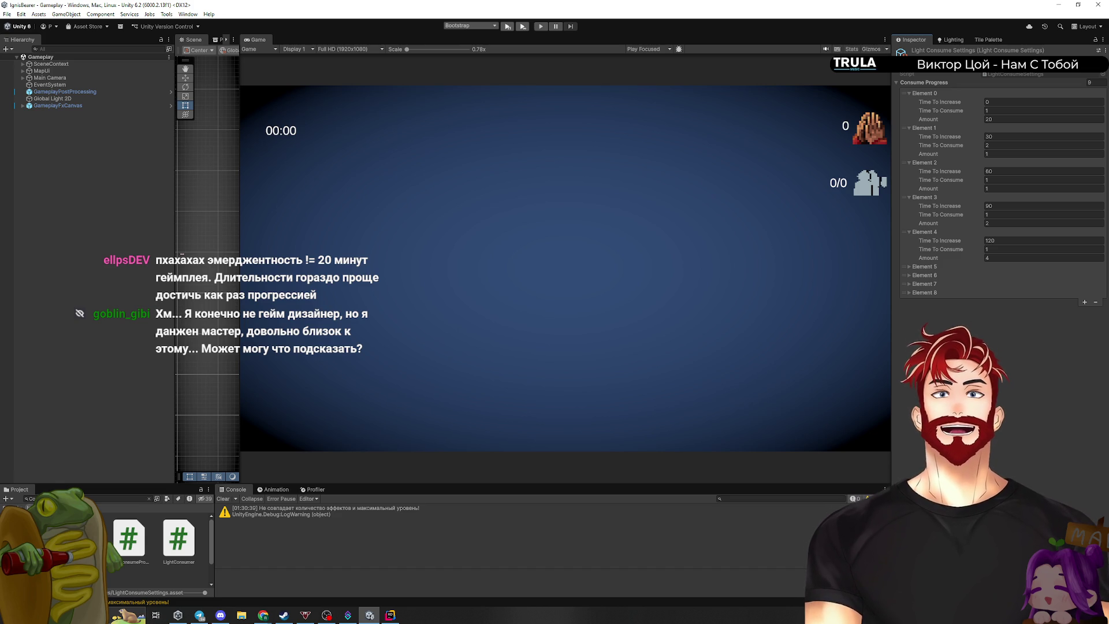
# Clear the console and Project search, deselect, and widen the Game view
pyautogui.click(223, 499)
pyautogui.click(52, 288)
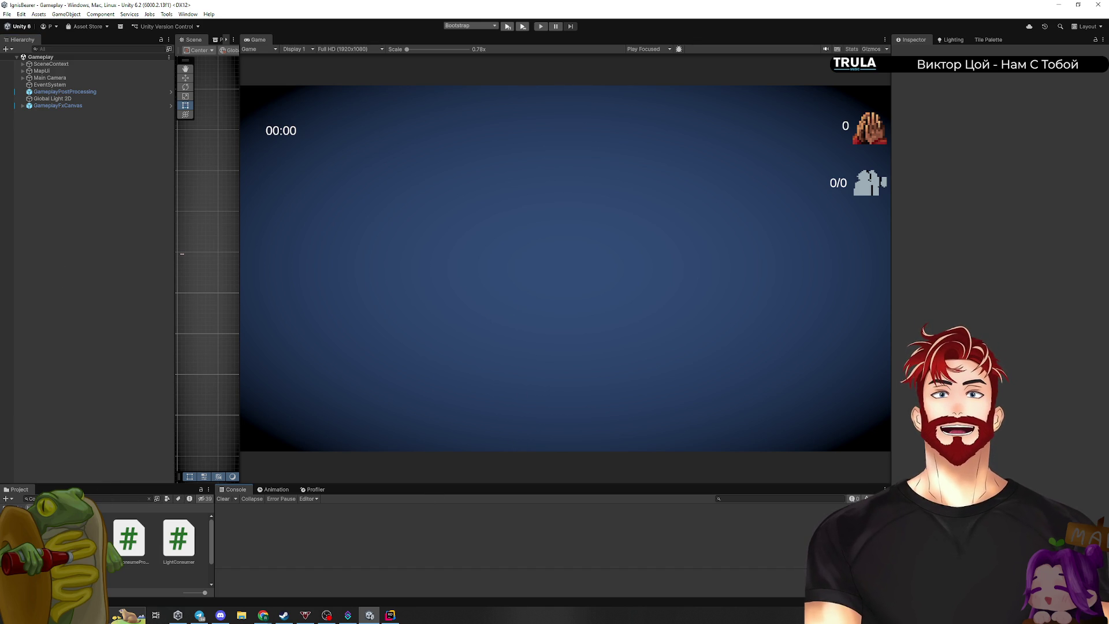
pyautogui.click(149, 500)
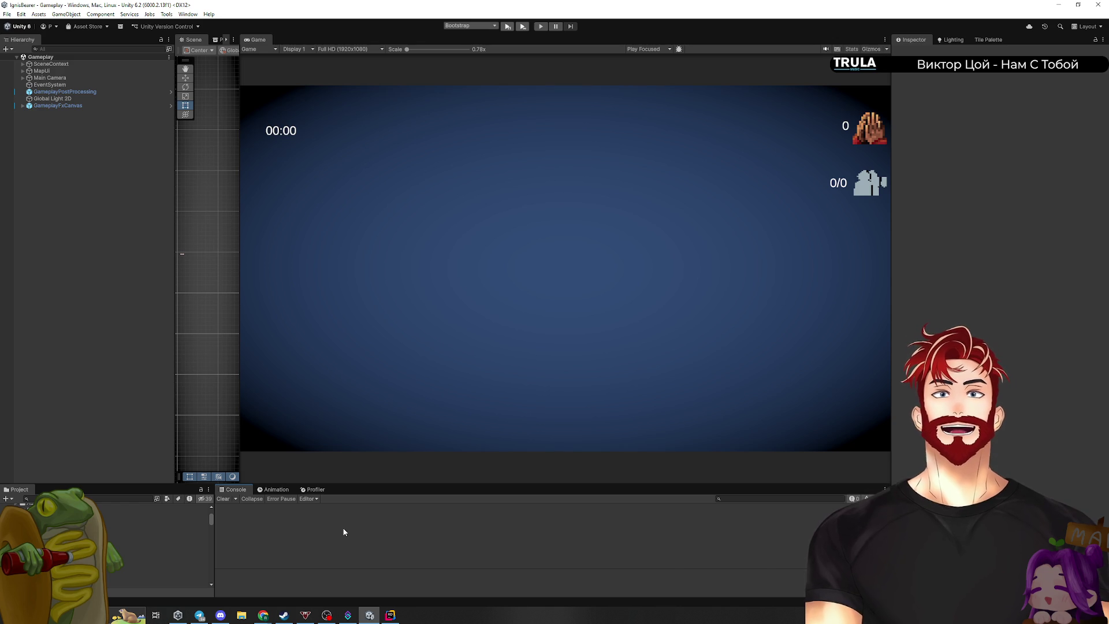
pyautogui.moveTo(909, 333); pyautogui.dragTo(944, 333)
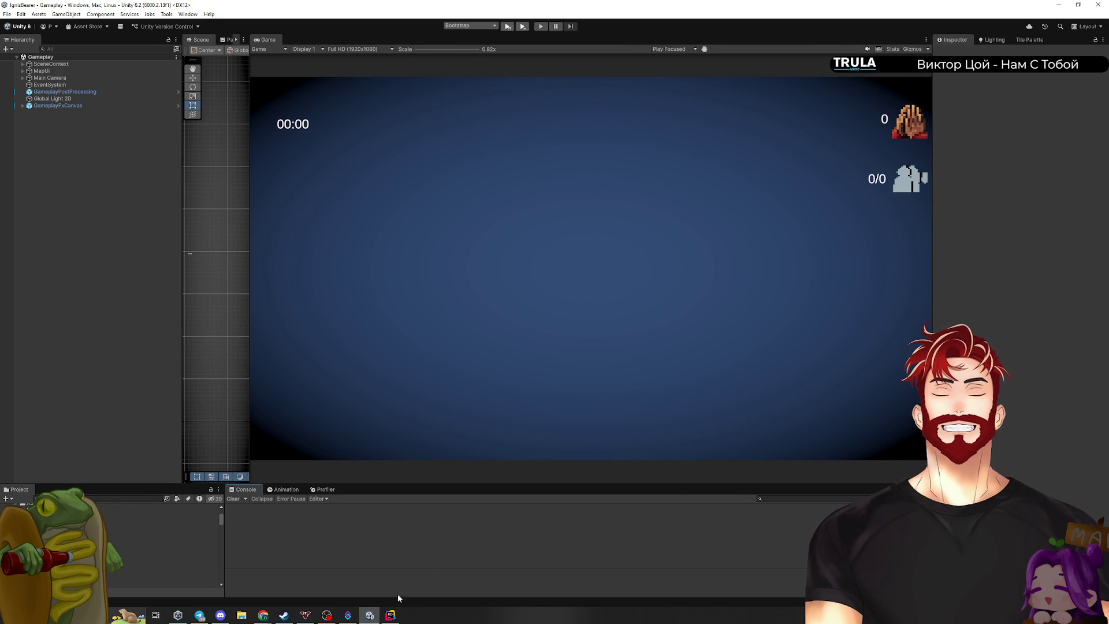
# Check the Miro GD play room board, then expand Rider's _Project changes list
pyautogui.click(390, 616)
pyautogui.click(370, 615)
pyautogui.moveTo(266, 617)
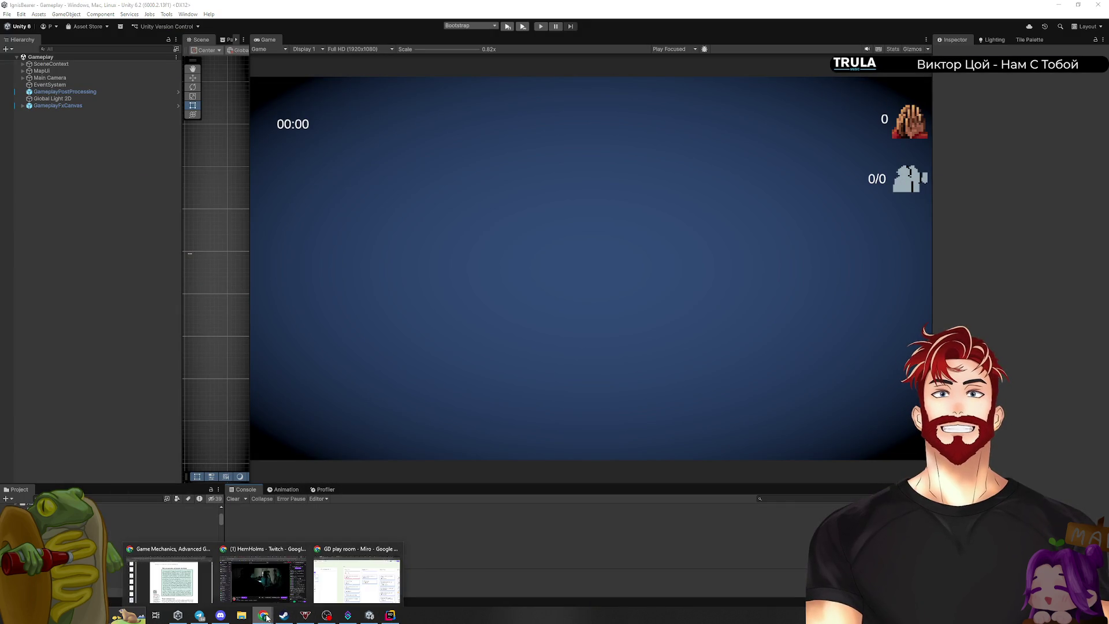
pyautogui.click(357, 577)
pyautogui.scroll(-3, 620, 345)
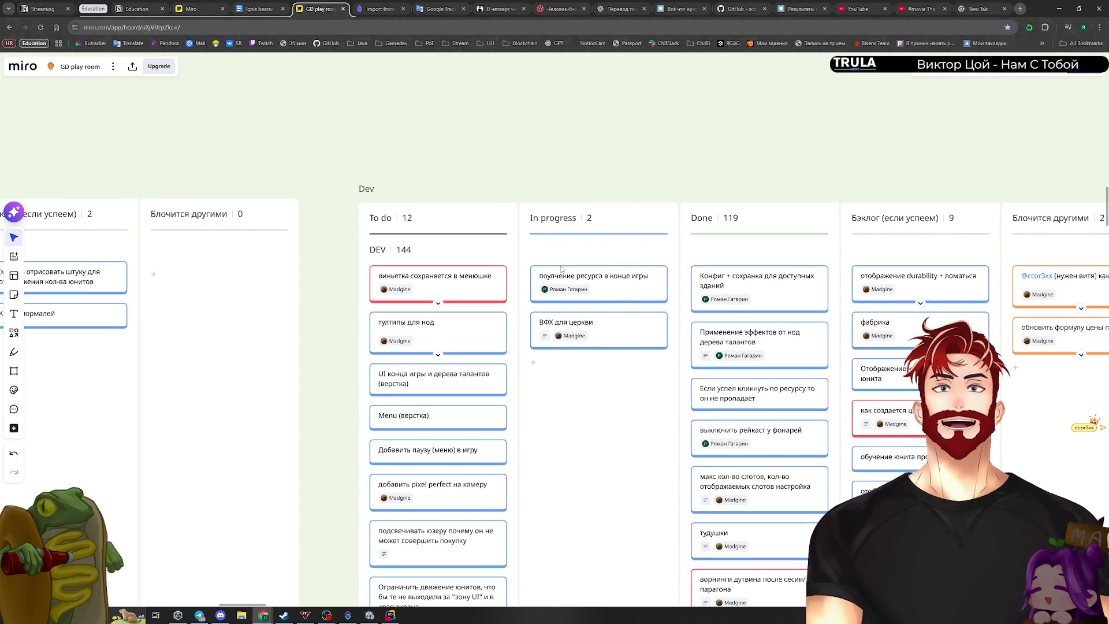
pyautogui.click(390, 615)
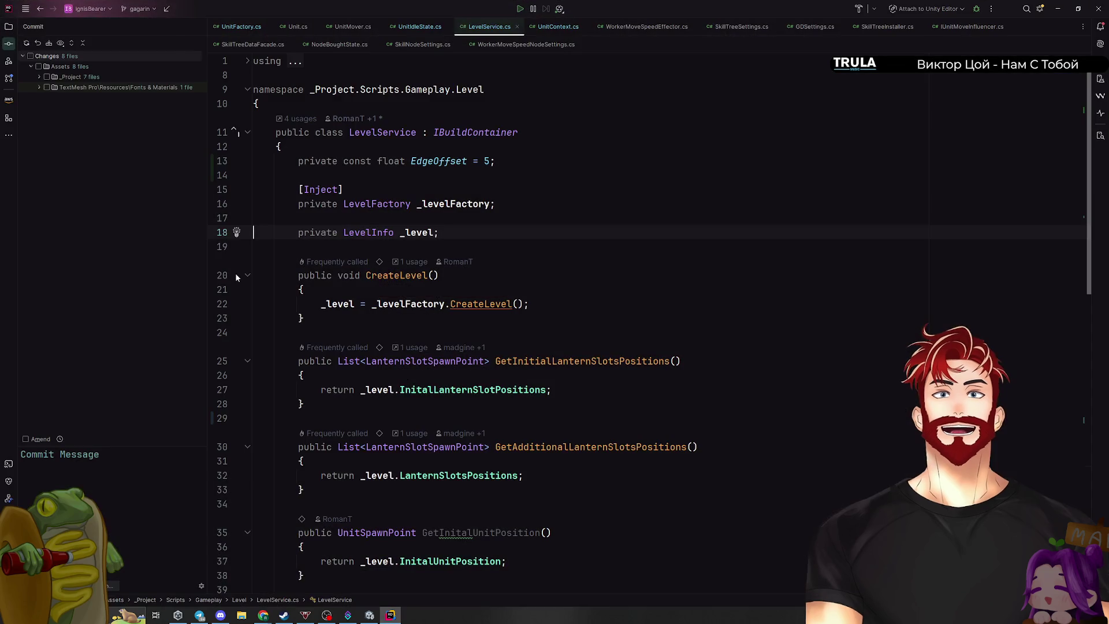
pyautogui.click(39, 77)
# Open the LevelService.cs diff showing the EdgeOffset = 5 constant, then minimize Rider
pyautogui.click(47, 108)
pyautogui.click(49, 97)
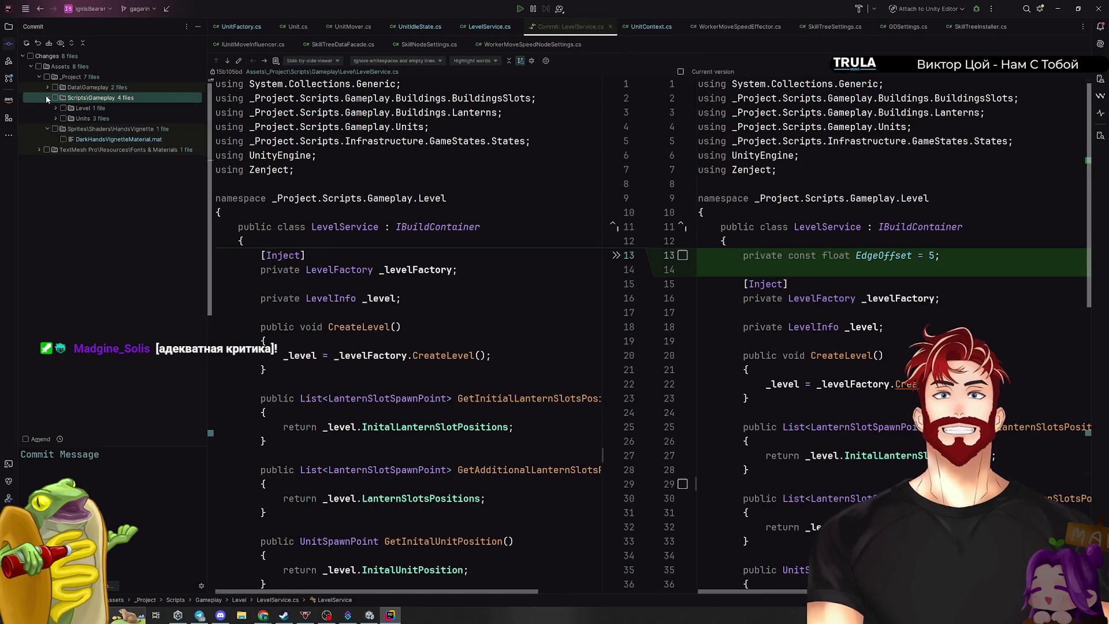
pyautogui.click(46, 97)
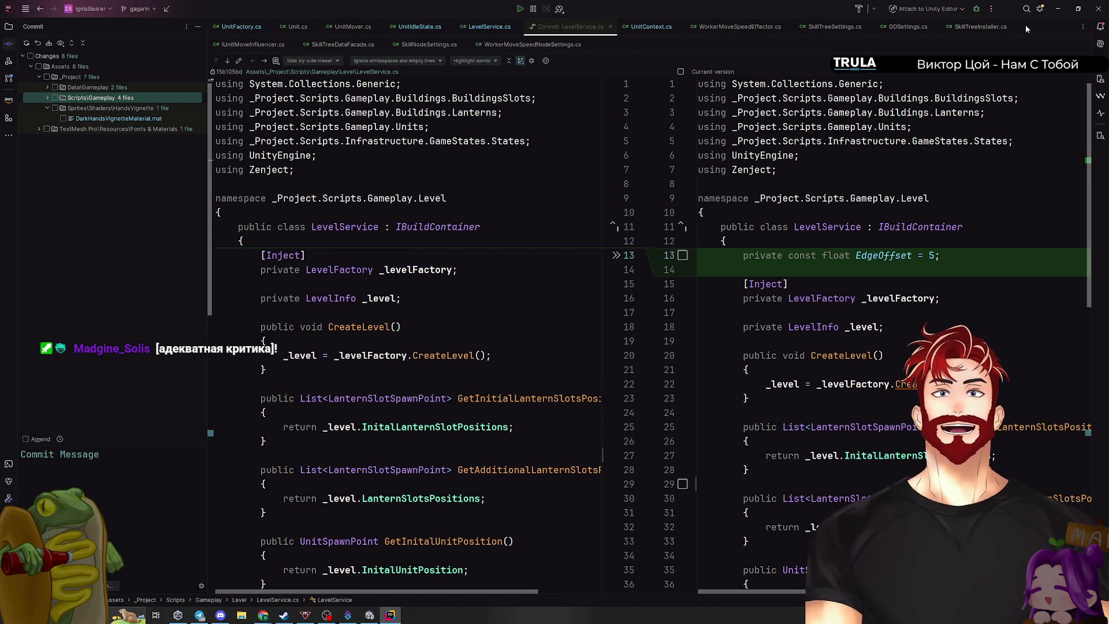
pyautogui.click(1058, 9)
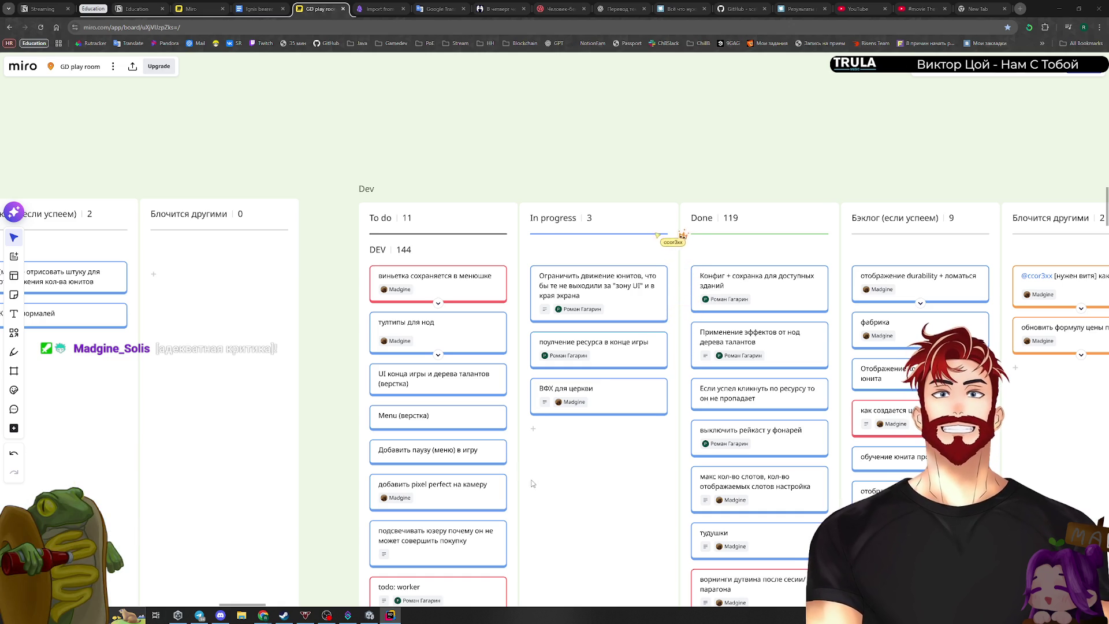
# Bring Unity back to the front and start Play mode
pyautogui.click(370, 617)
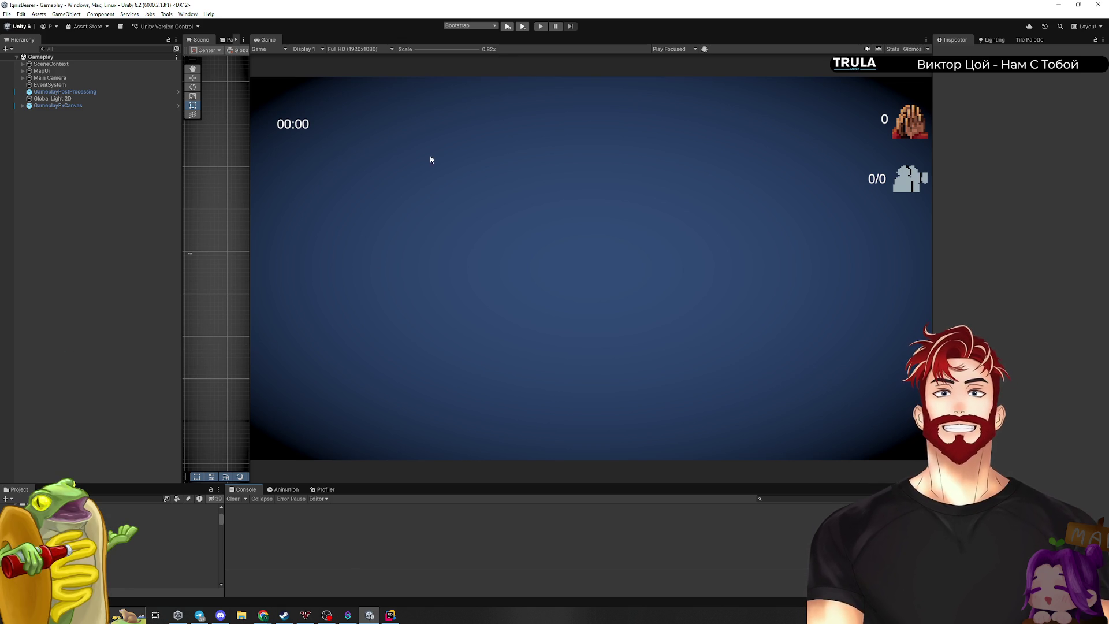
pyautogui.click(510, 26)
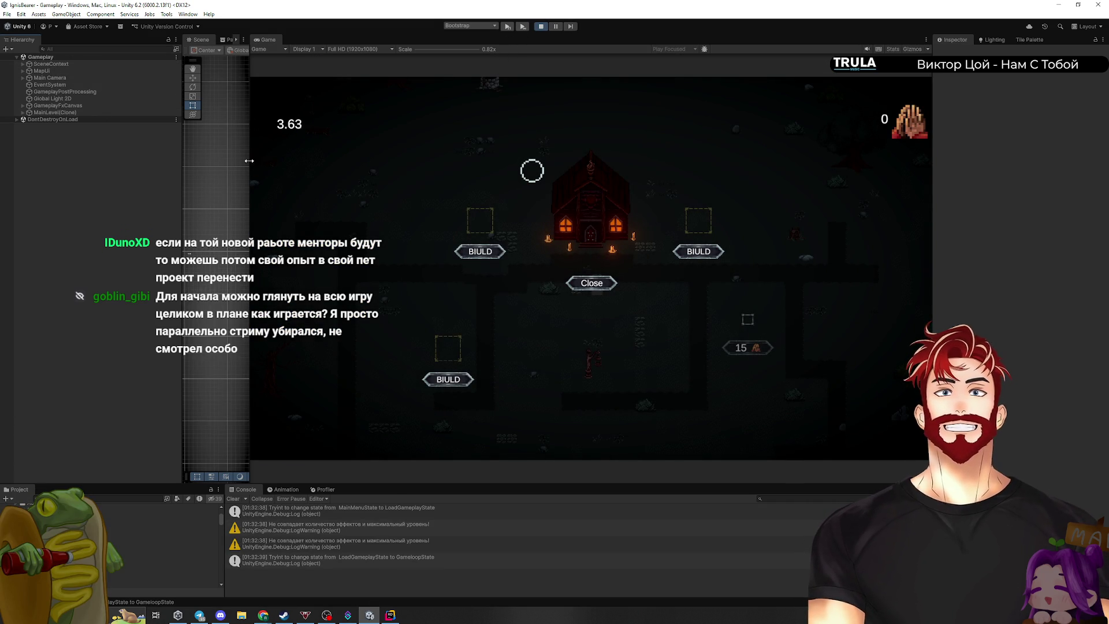
# Enlarge the Scene view and frame the Bg background tilemap
pyautogui.moveTo(250, 163); pyautogui.dragTo(416, 239)
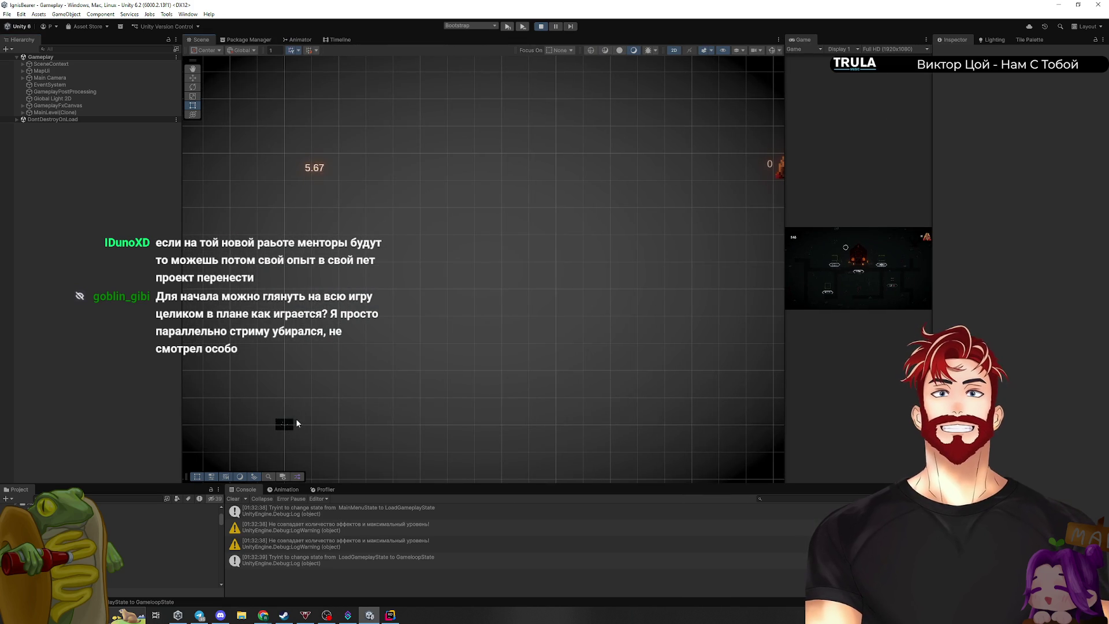
pyautogui.click(286, 430)
pyautogui.press('f')
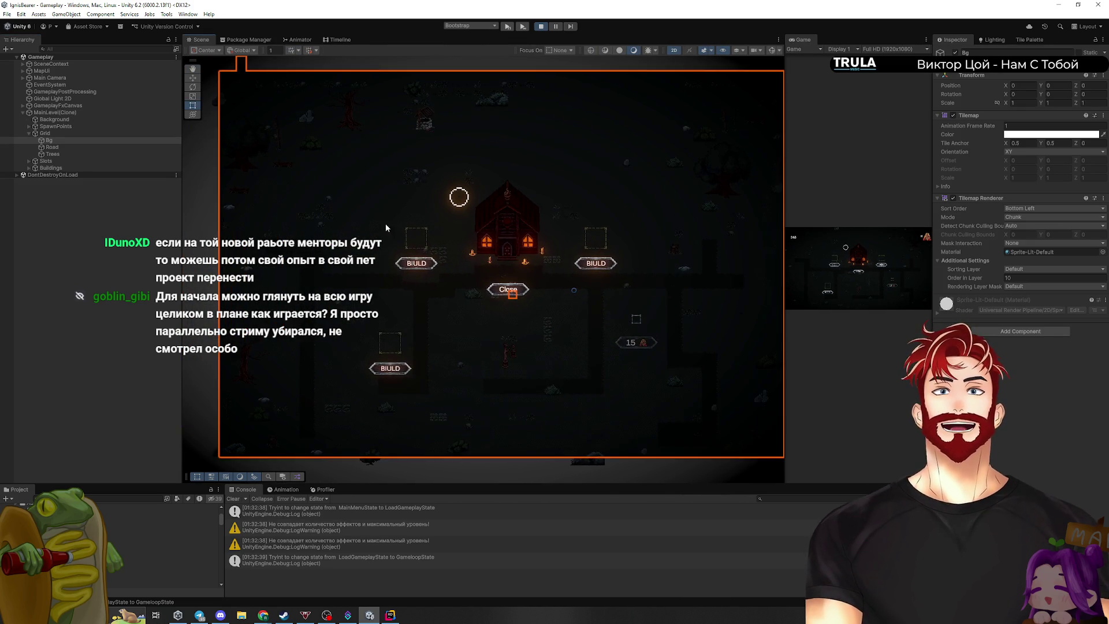
# Adjust the Scene zoom and widen the Game view beside it
pyautogui.scroll(-2, 357, 204)
pyautogui.scroll(6, 376, 193)
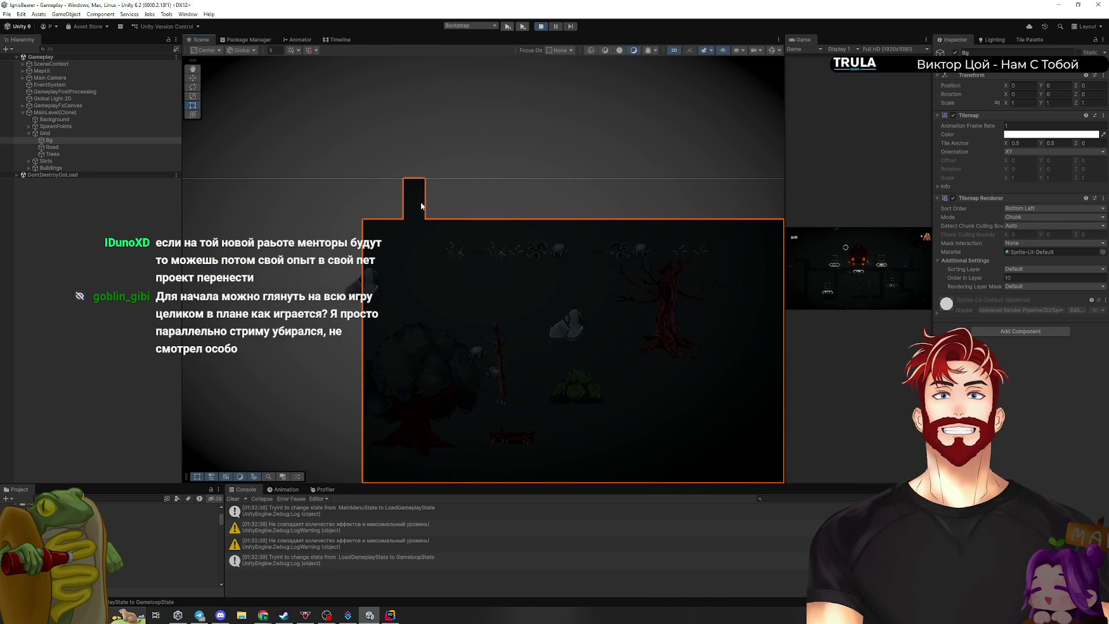
pyautogui.scroll(6, 419, 212)
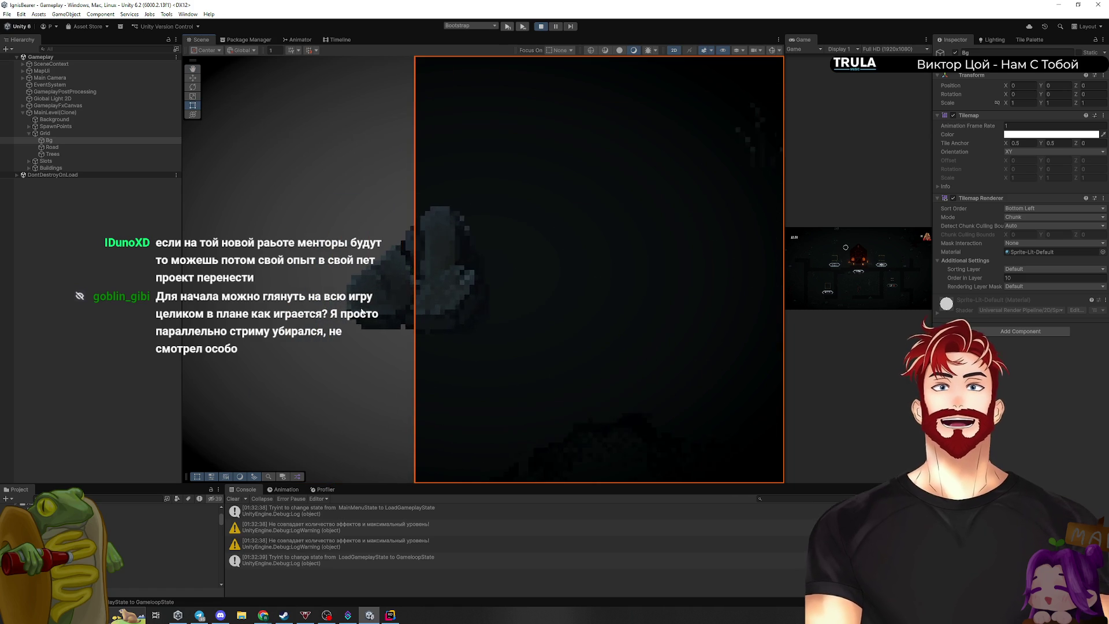
pyautogui.scroll(-5, 362, 297)
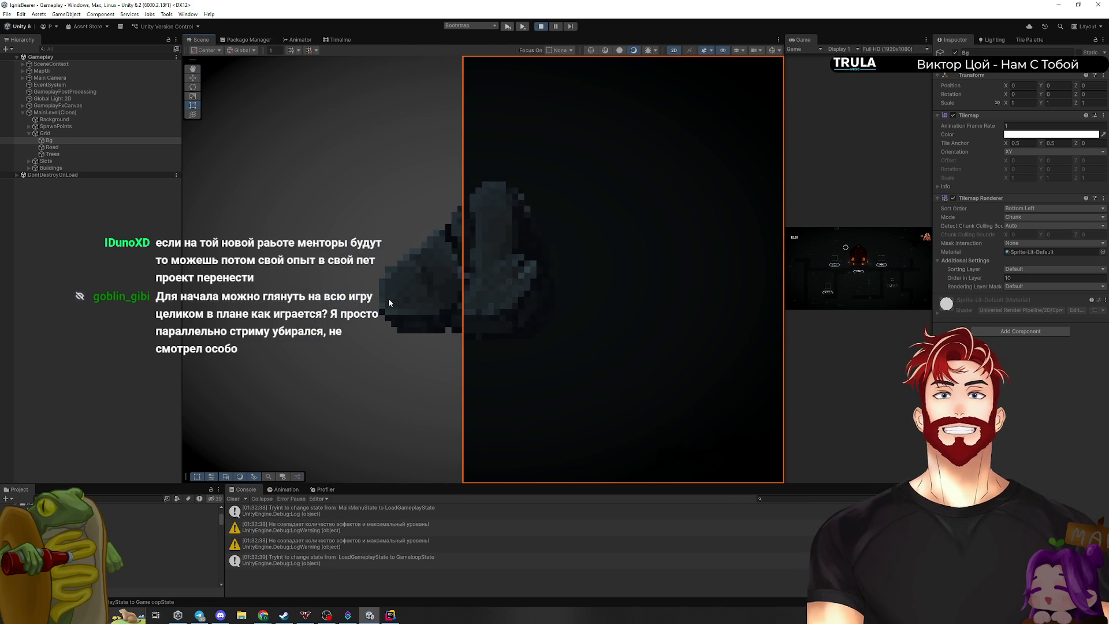
pyautogui.scroll(-5, 361, 298)
pyautogui.scroll(4, 451, 172)
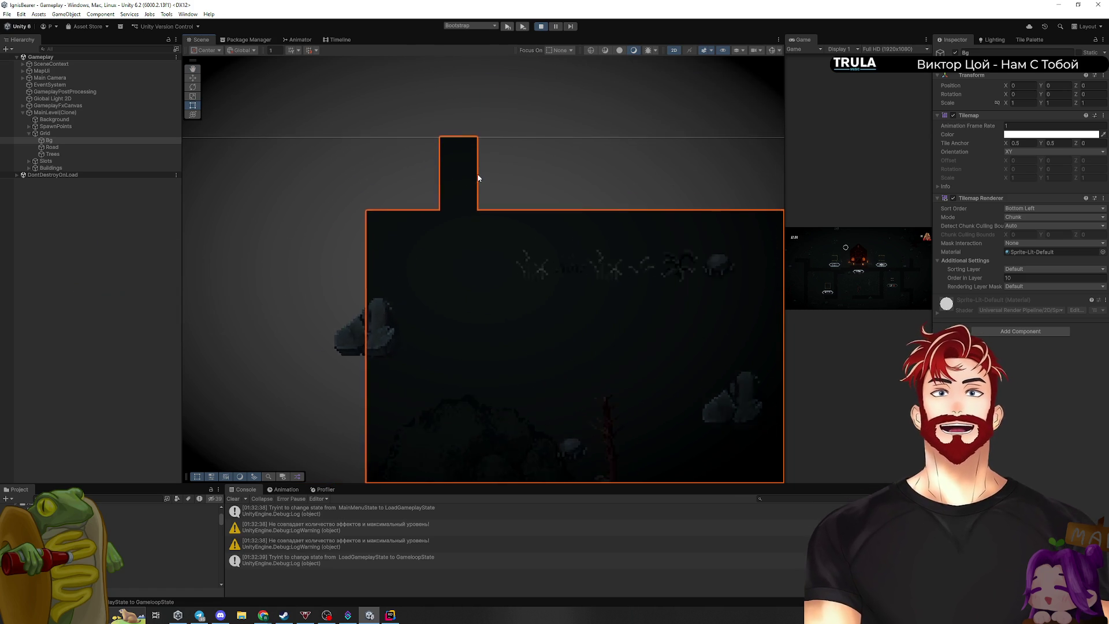
pyautogui.scroll(4, 446, 232)
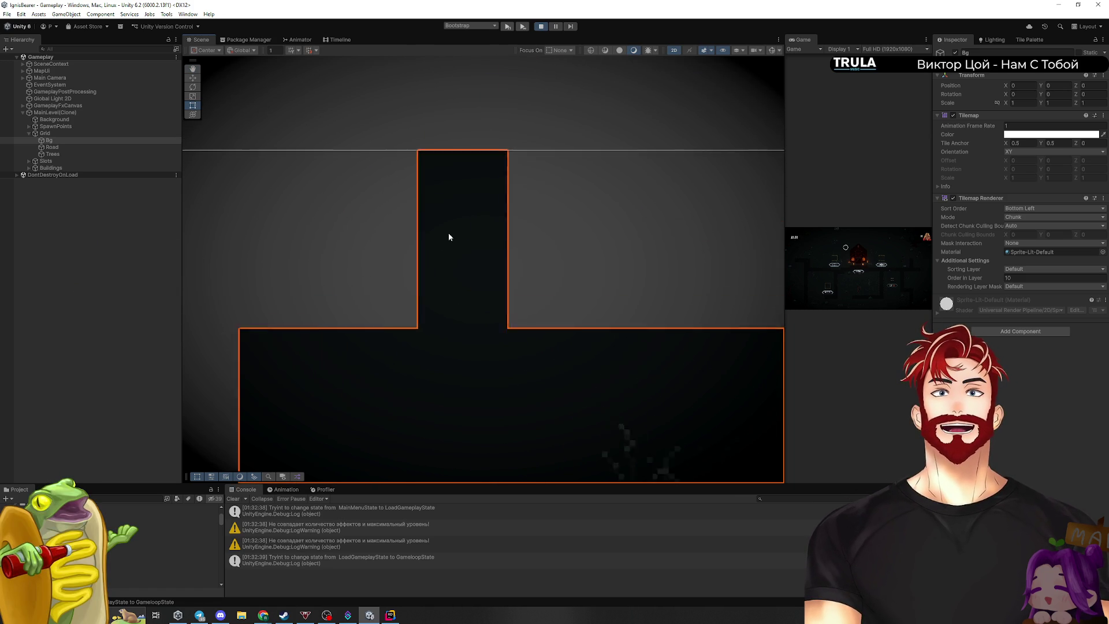
pyautogui.scroll(-8, 424, 308)
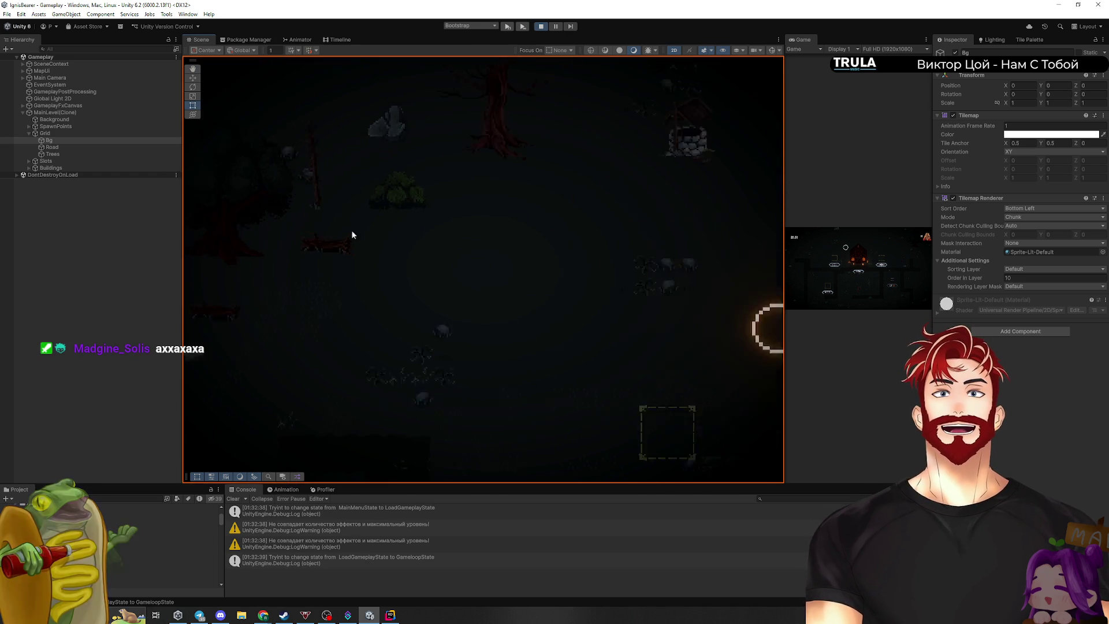
pyautogui.scroll(5, 346, 227)
pyautogui.scroll(-3, 380, 250)
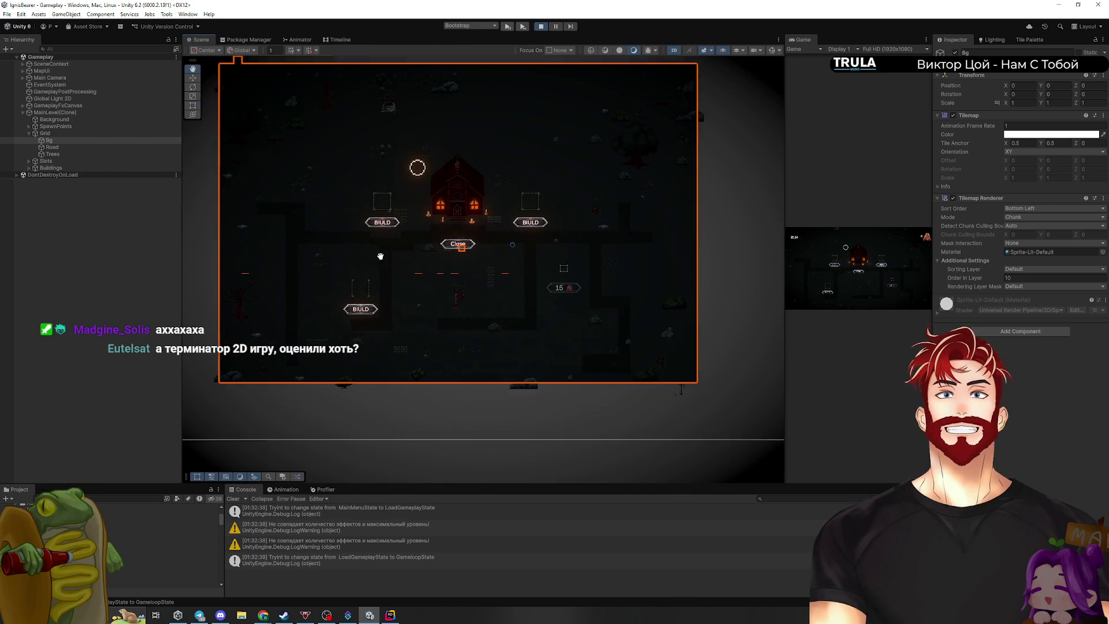
pyautogui.moveTo(784, 269); pyautogui.dragTo(450, 268)
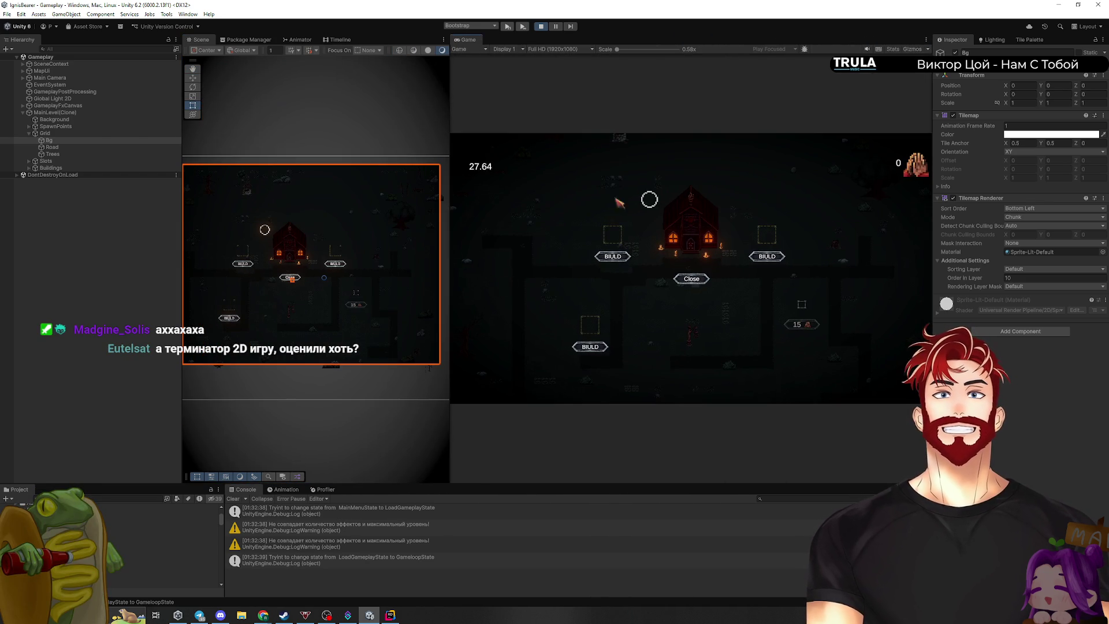
# Build a House on the left plot and a Chapel on the right, confirming the Chapel shows 0/1 workers
pyautogui.click(613, 256)
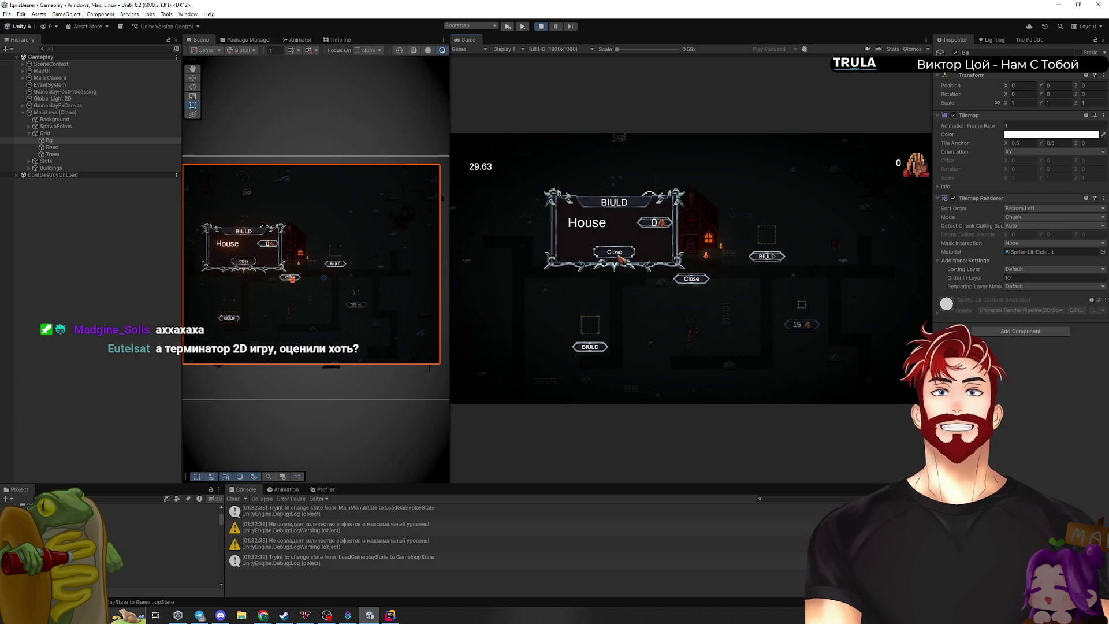
pyautogui.click(648, 223)
pyautogui.click(767, 256)
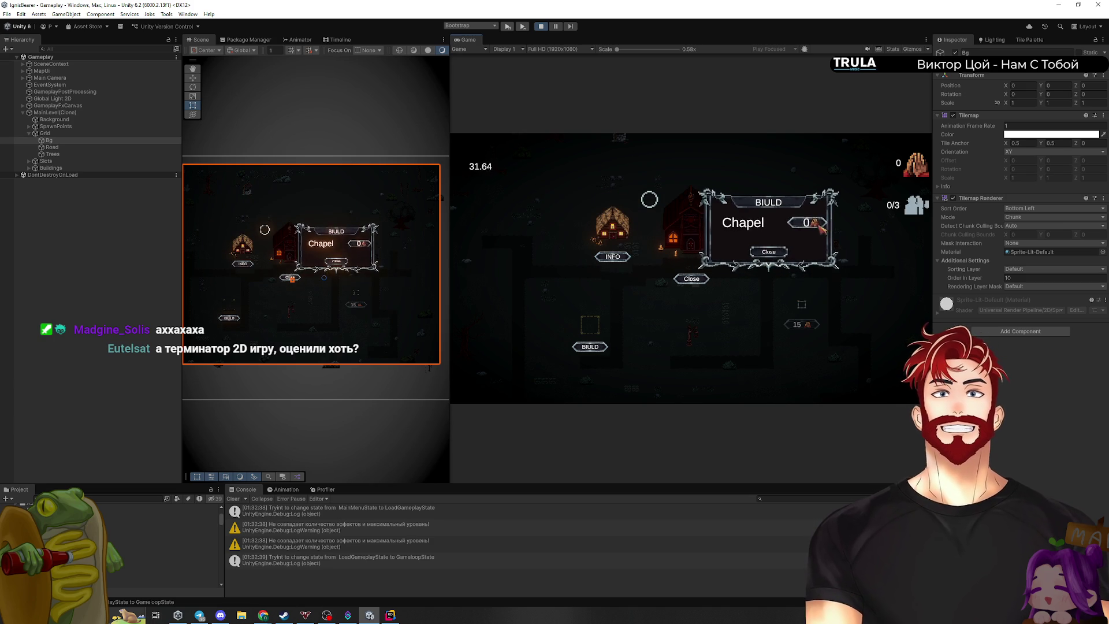
pyautogui.click(803, 222)
pyautogui.click(776, 261)
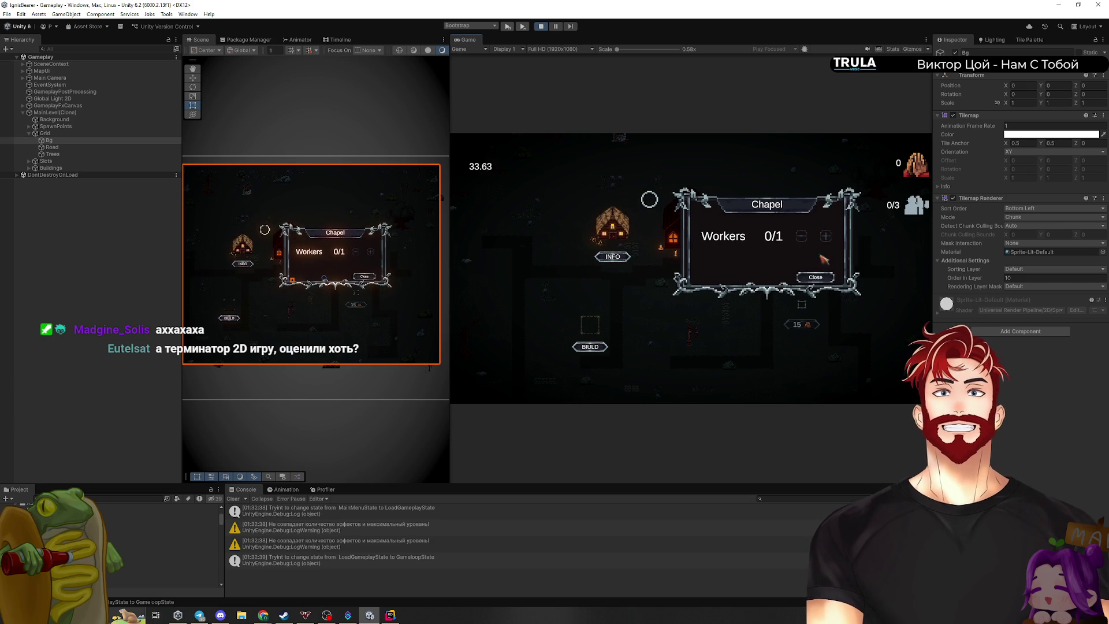
pyautogui.click(811, 283)
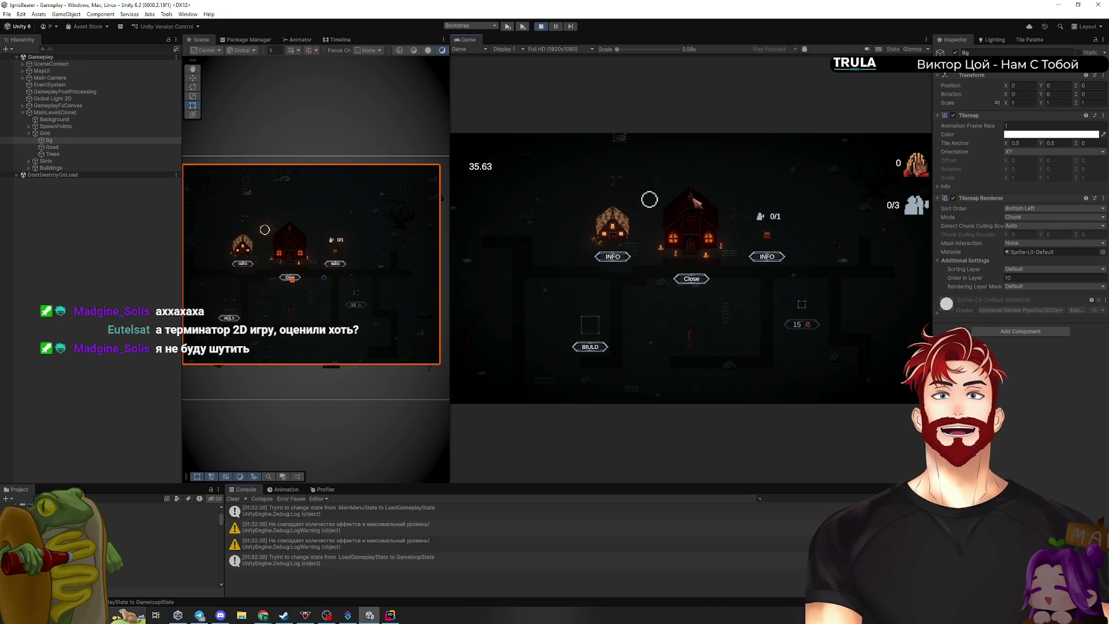
pyautogui.moveTo(450, 208); pyautogui.dragTo(854, 208)
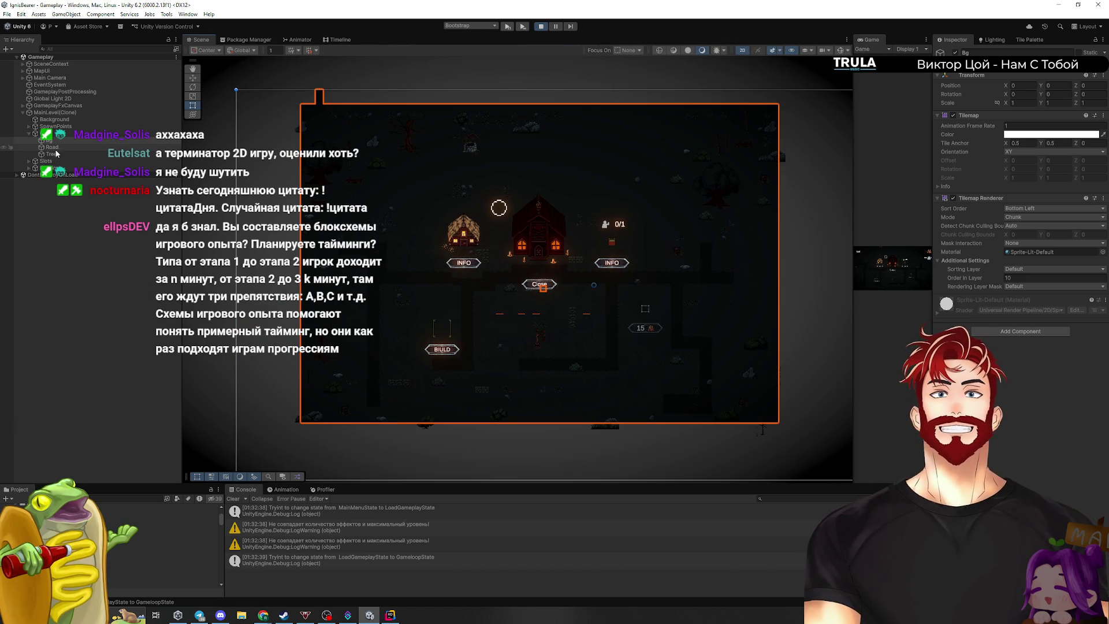
# Create an empty GameObject, move it up to the map's top area, then stop the game
pyautogui.rightClick(37, 238)
pyautogui.click(75, 377)
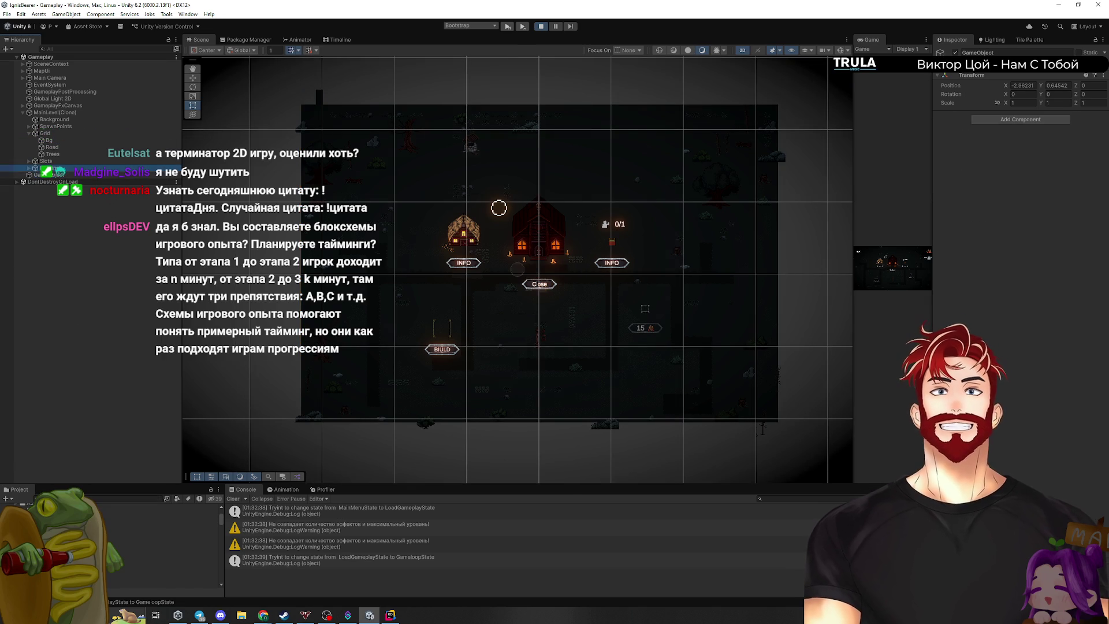
pyautogui.scroll(5, 503, 278)
pyautogui.scroll(-1, 584, 338)
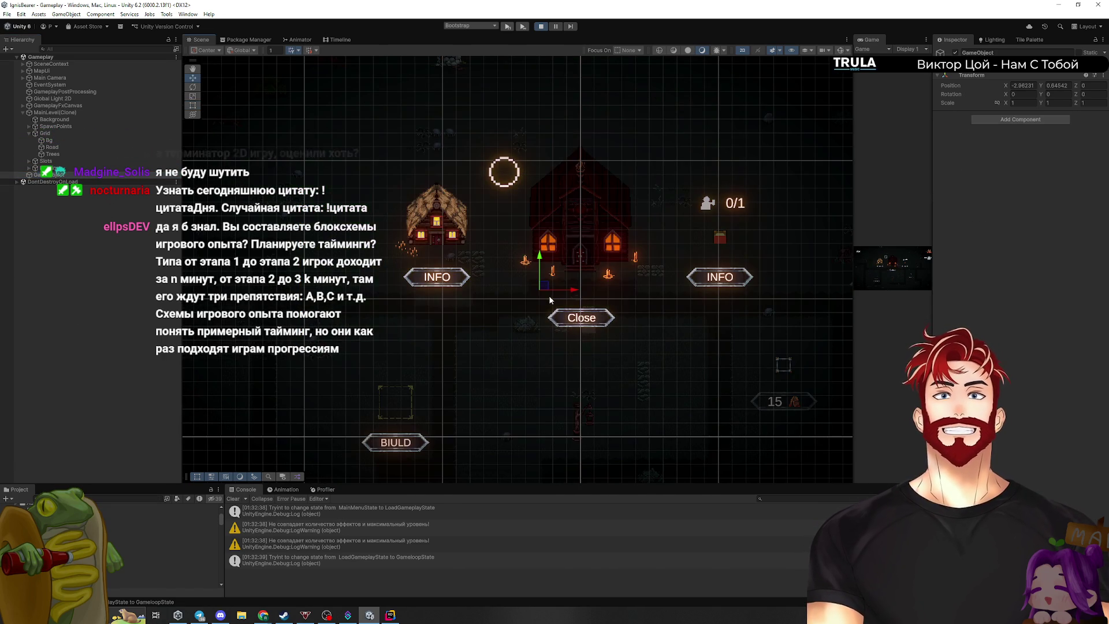
pyautogui.press('w')
pyautogui.moveTo(540, 288); pyautogui.dragTo(367, 162)
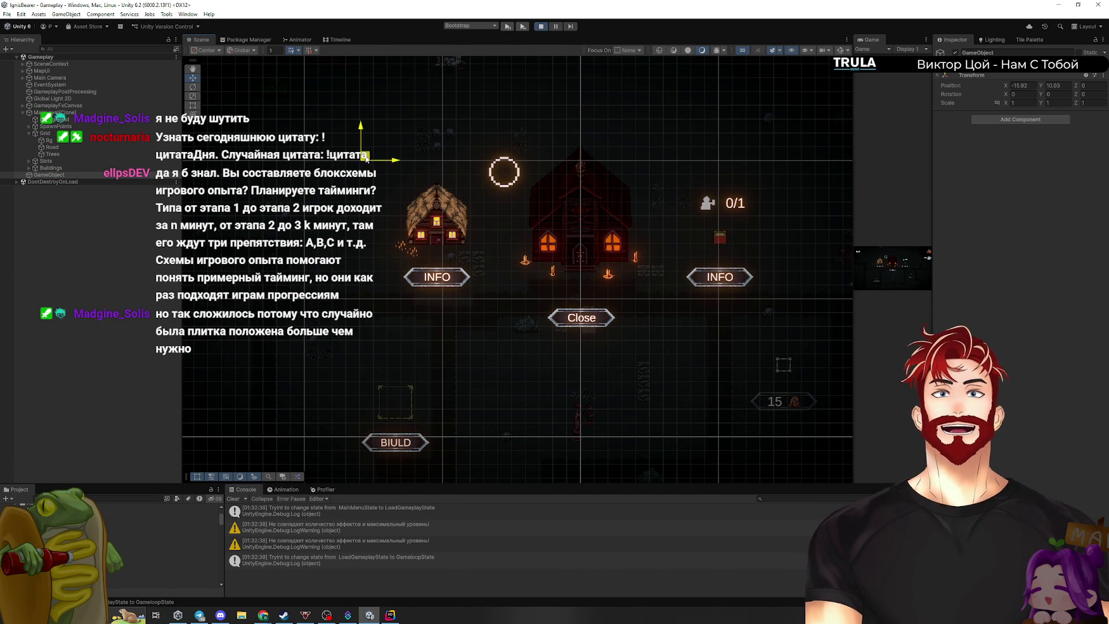
pyautogui.press('f')
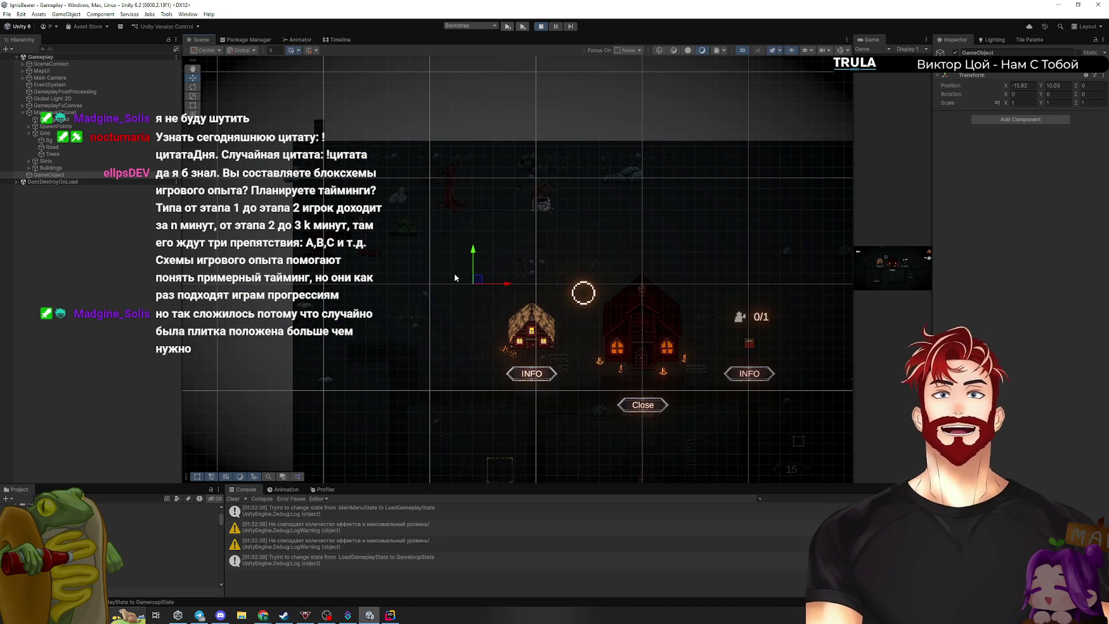
pyautogui.moveTo(477, 280)
pyautogui.mouseDown()
pyautogui.moveTo(476, 149)
pyautogui.moveTo(466, 293)
pyautogui.moveTo(469, 143)
pyautogui.moveTo(459, 281)
pyautogui.moveTo(457, 138)
pyautogui.moveTo(444, 268)
pyautogui.moveTo(457, 281)
pyautogui.mouseUp()
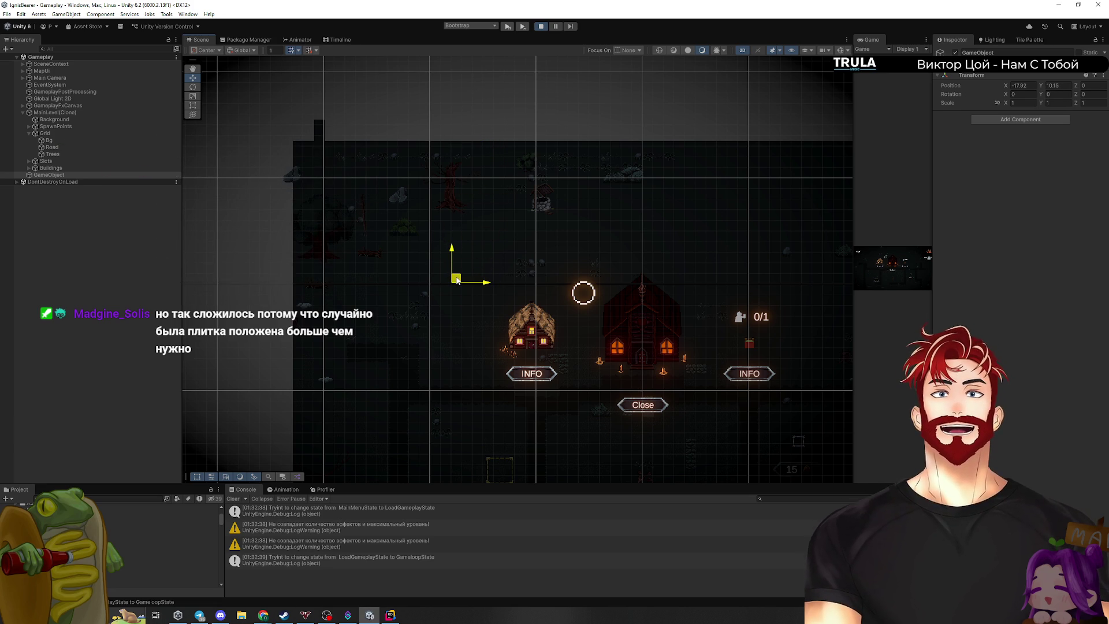
pyautogui.click(539, 27)
pyautogui.click(391, 615)
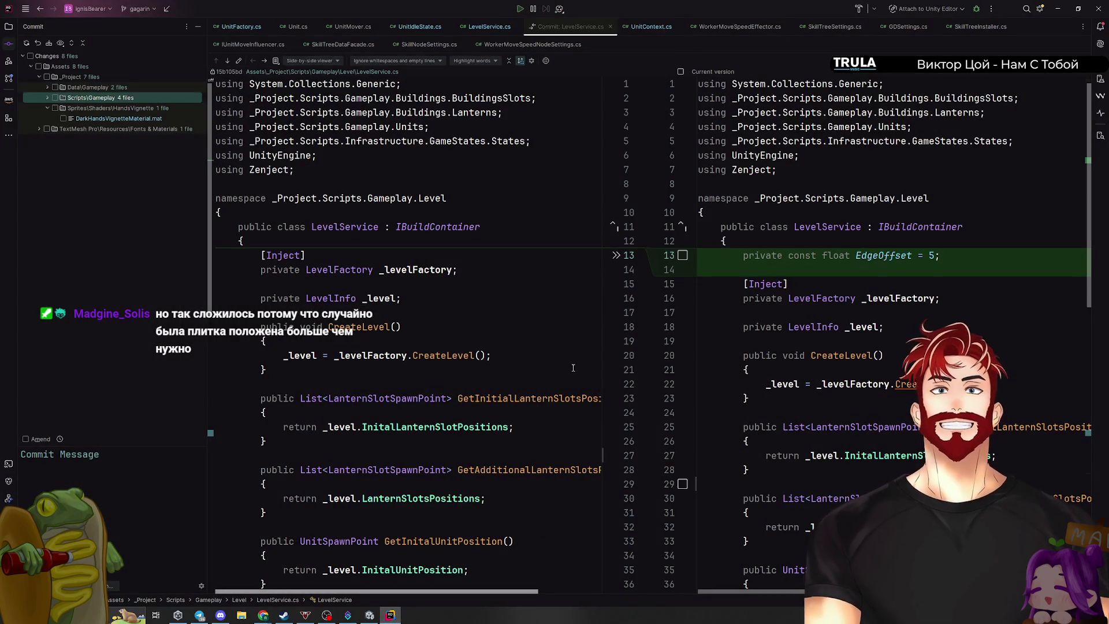
# Close the LevelService commit diff and reopen UnitIdleState.cs from Recent Files
pyautogui.hotkey('ctrl', 'F4')
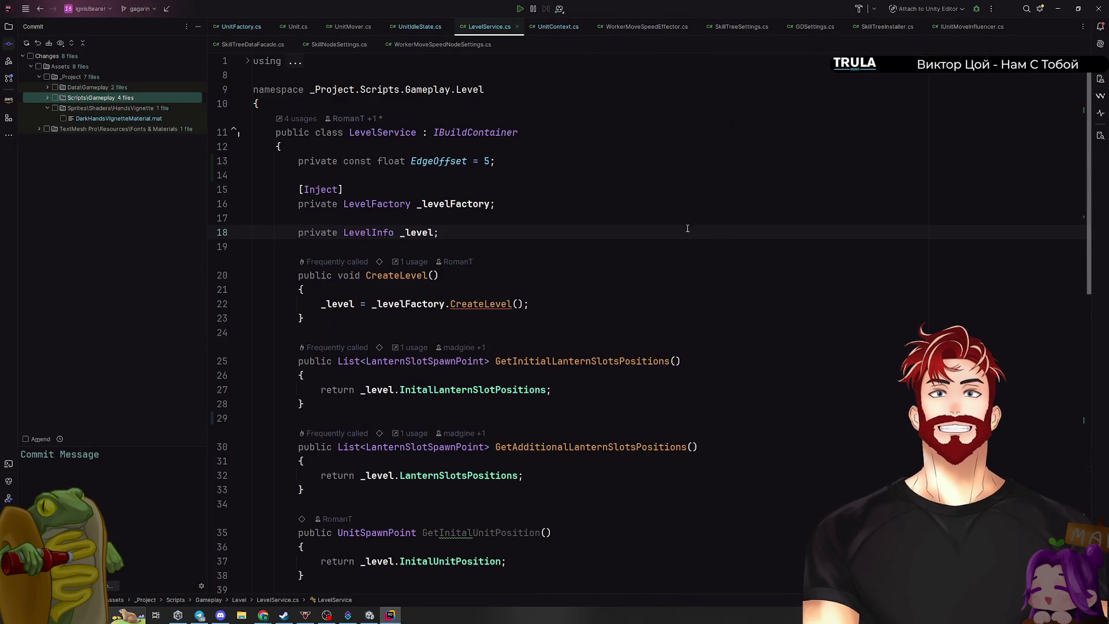
pyautogui.hotkey('ctrl', 'e')
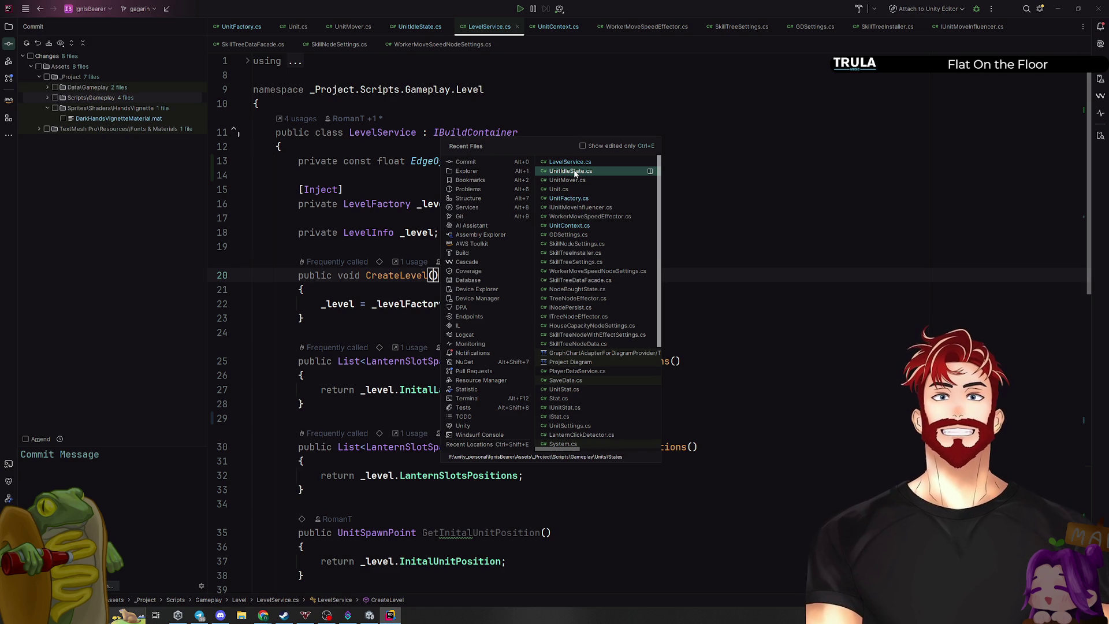
pyautogui.click(575, 172)
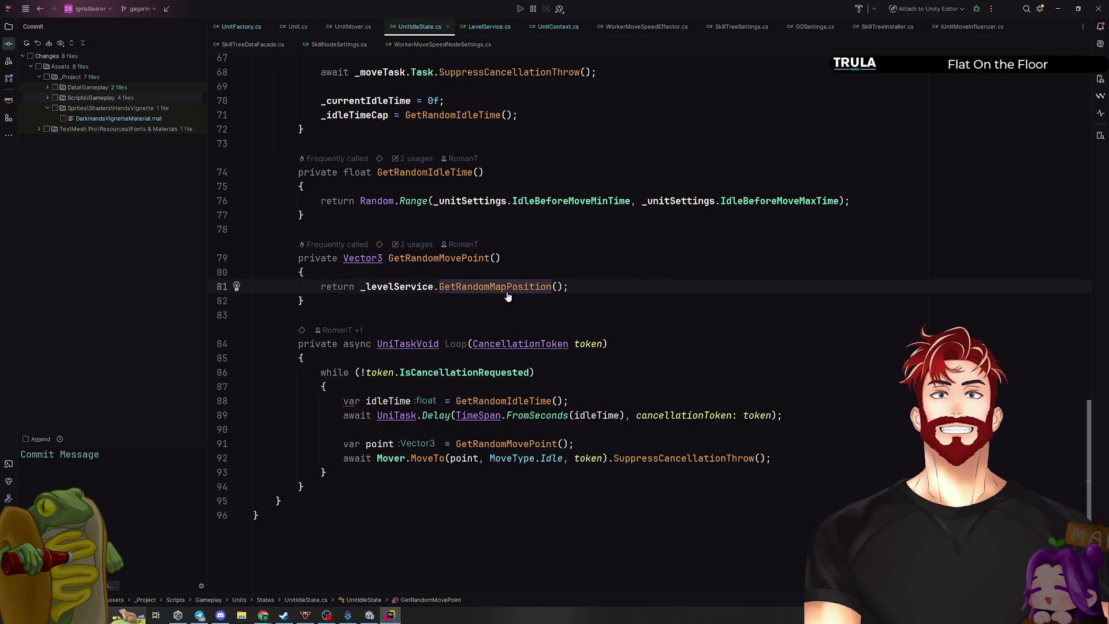
# Jump to GetRandomMapPosition and change the y line's top offset to 13
pyautogui.keyDown('ctrl'); pyautogui.click(512, 288); pyautogui.keyUp('ctrl')
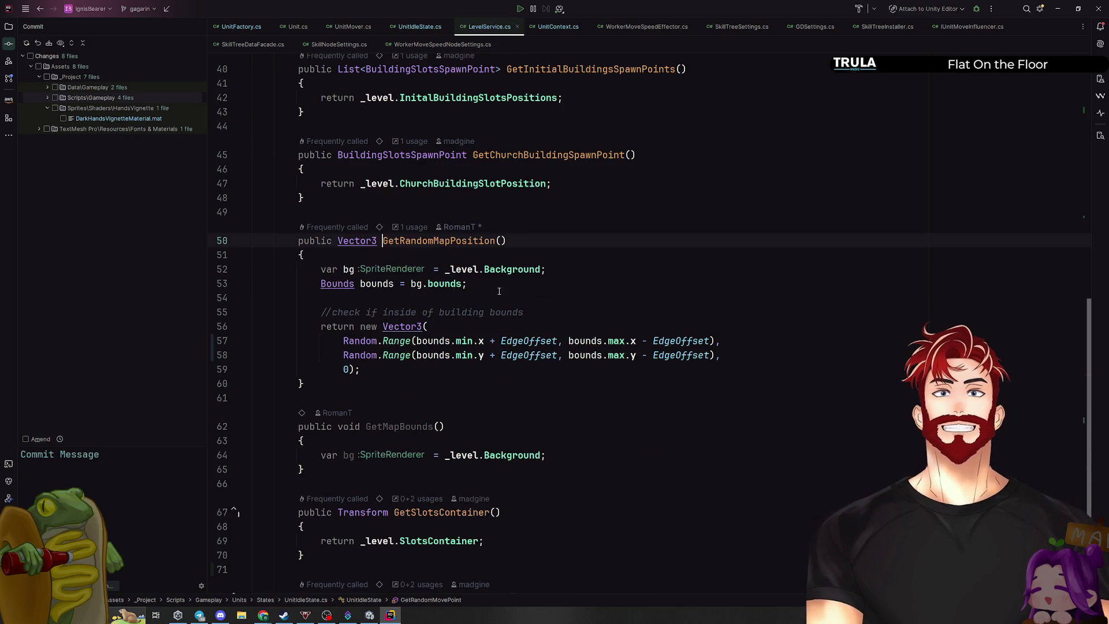
pyautogui.click(623, 355)
pyautogui.click(465, 355)
pyautogui.click(502, 355)
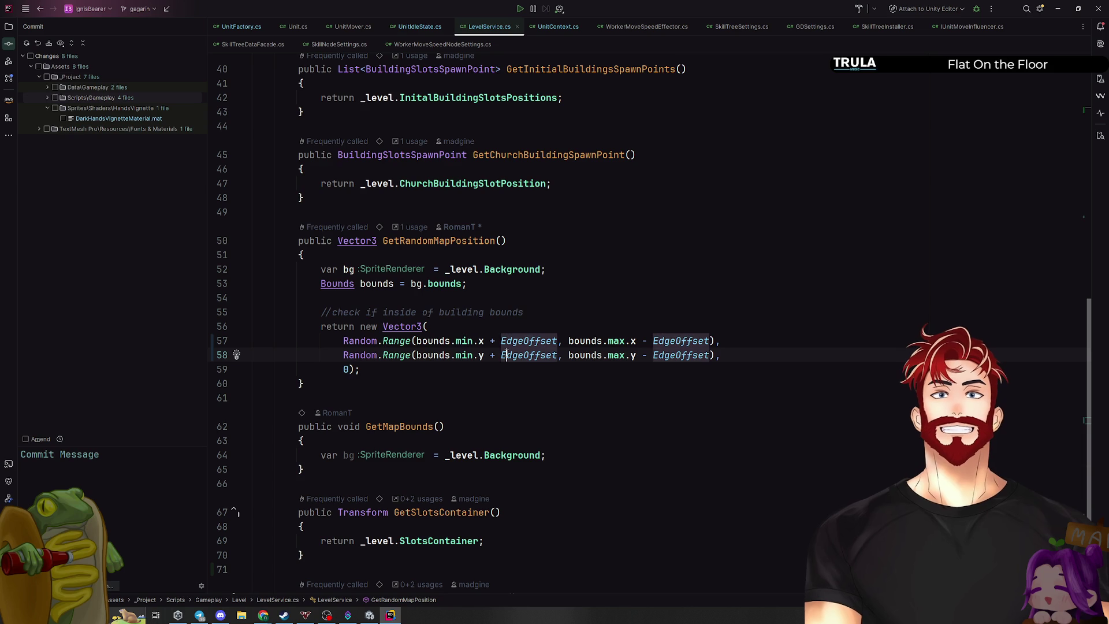
pyautogui.click(619, 355)
pyautogui.click(631, 356)
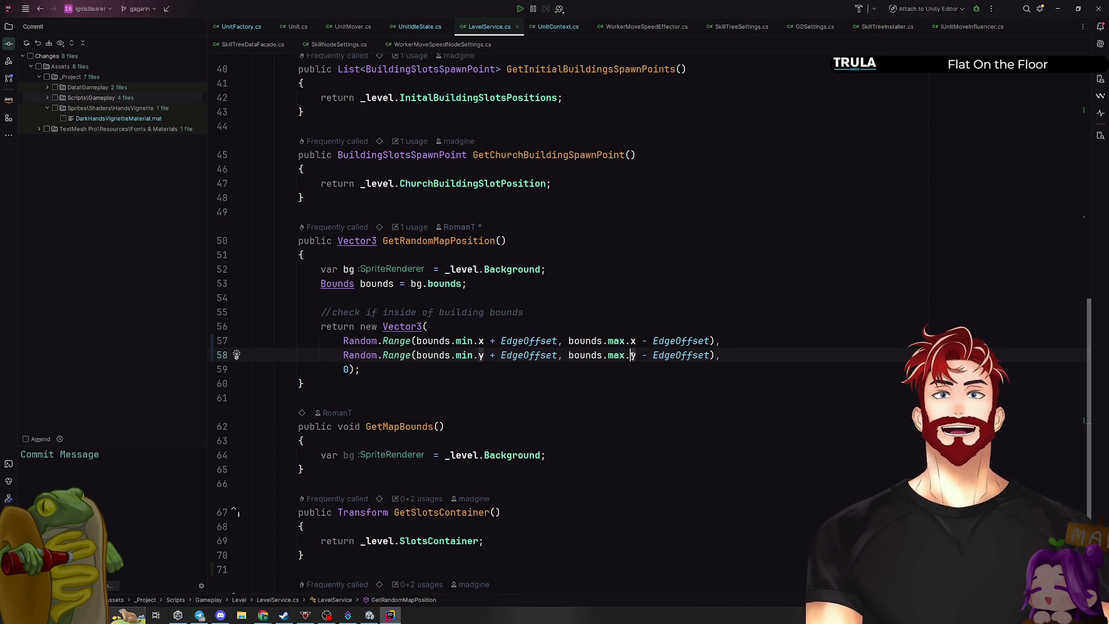
pyautogui.doubleClick(681, 356)
pyautogui.write('13')
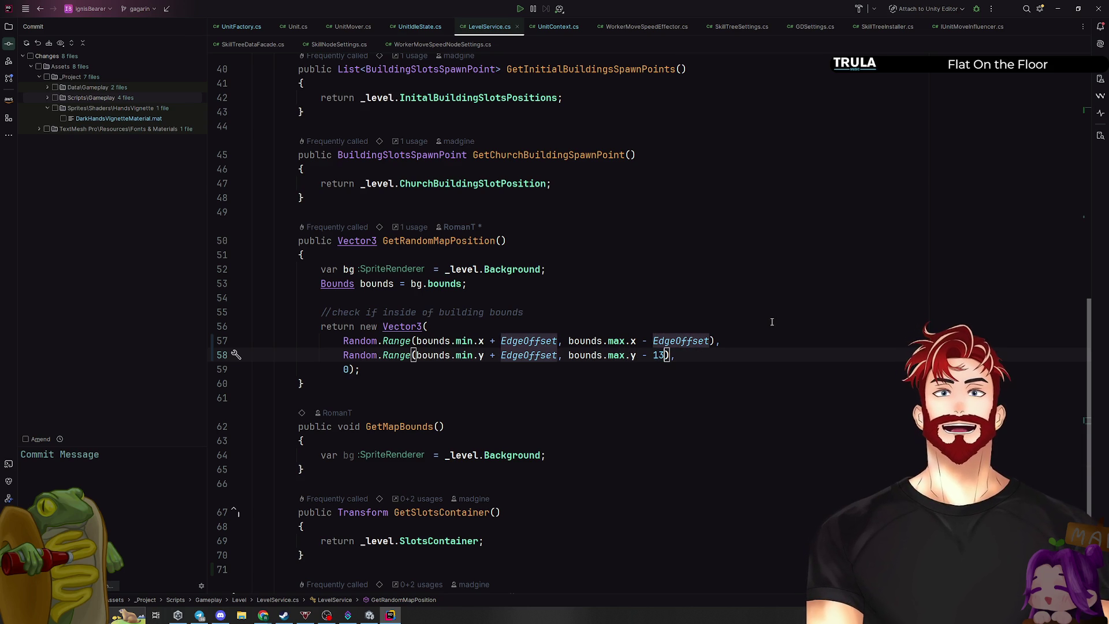
pyautogui.click(772, 322)
# Remove the y Random.Range so y is bounds.max.y - 13, fix the comma, return to Unity
pyautogui.moveTo(570, 355); pyautogui.dragTo(343, 355)
pyautogui.press('BackSpace')
pyautogui.click(447, 356)
pyautogui.press('BackSpace')
pyautogui.write(',')
pyautogui.click(541, 376)
pyautogui.hotkey('alt', 'Tab')
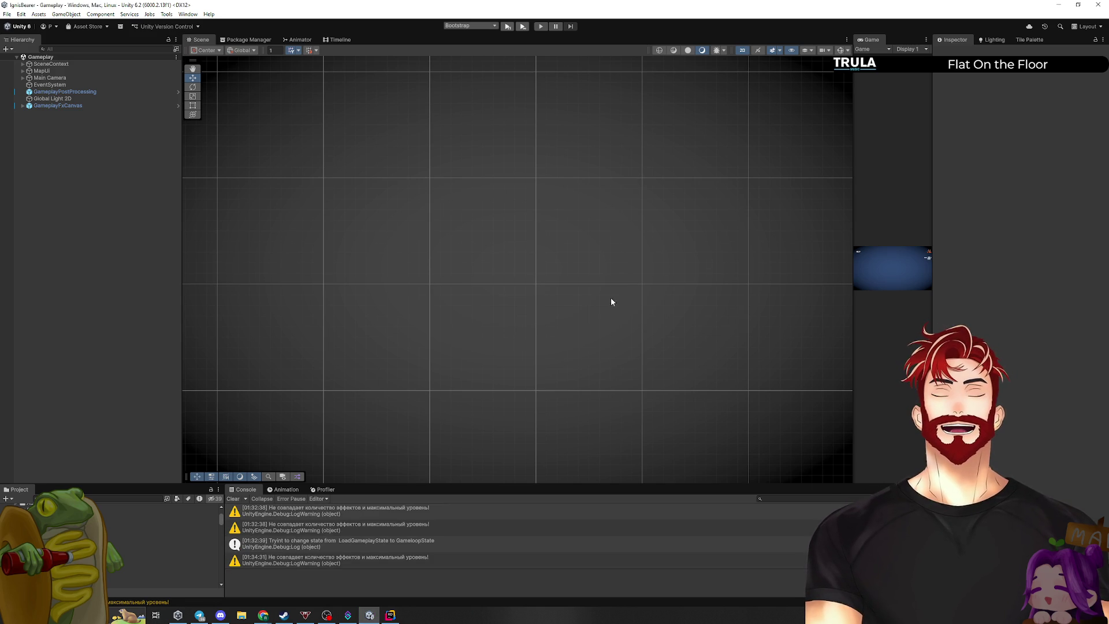
# Clear the Console, widen the Game view, and start a new game in Play mode
pyautogui.click(233, 499)
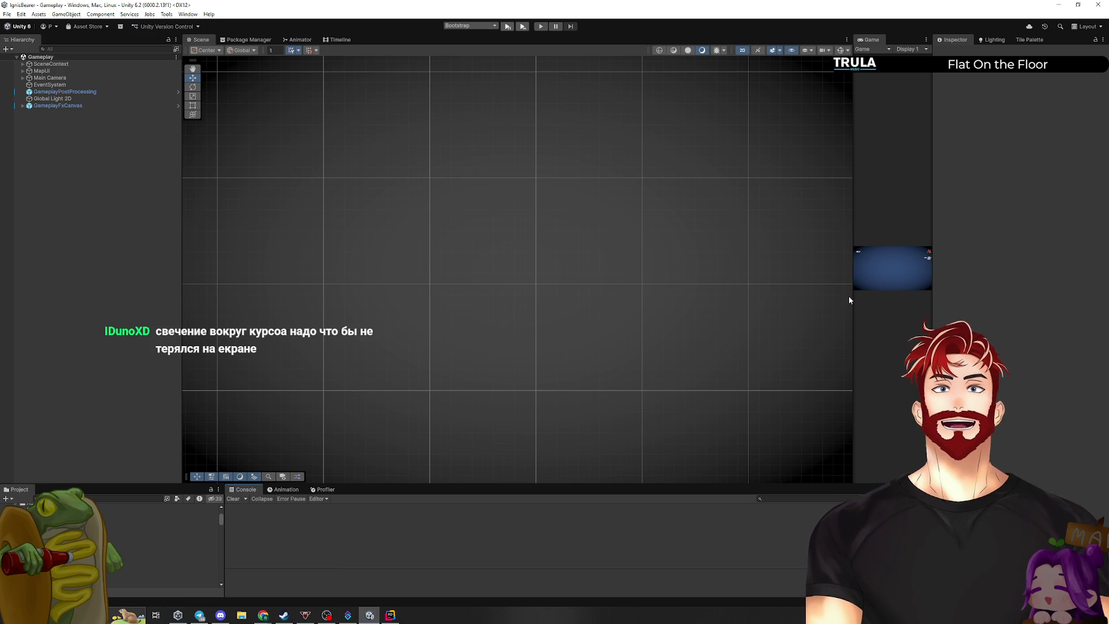
pyautogui.moveTo(852, 297); pyautogui.dragTo(323, 323)
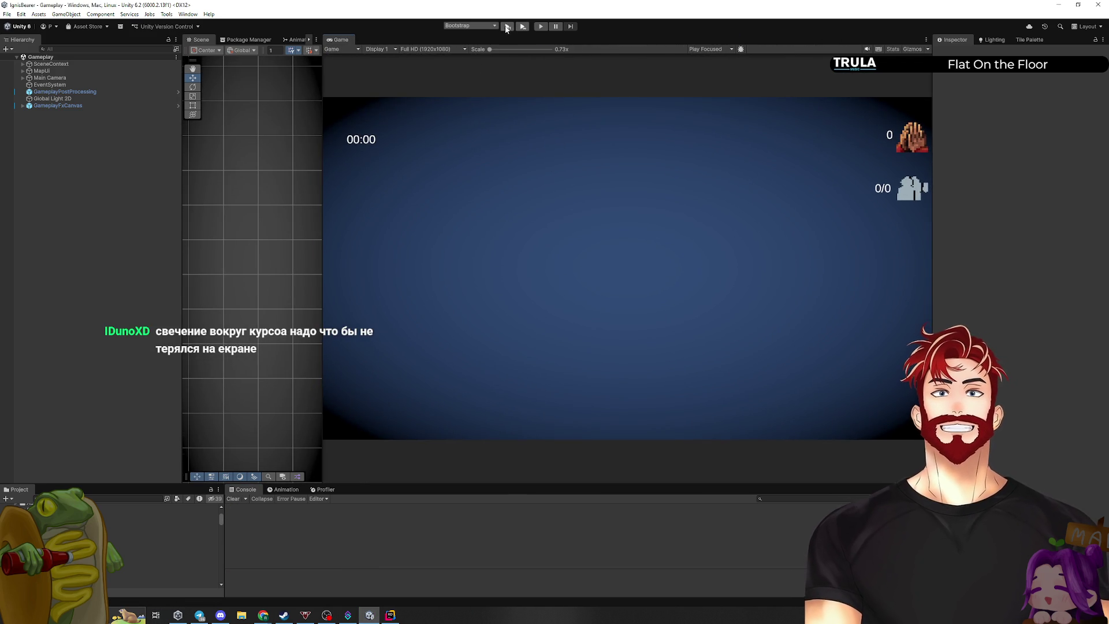
pyautogui.click(507, 26)
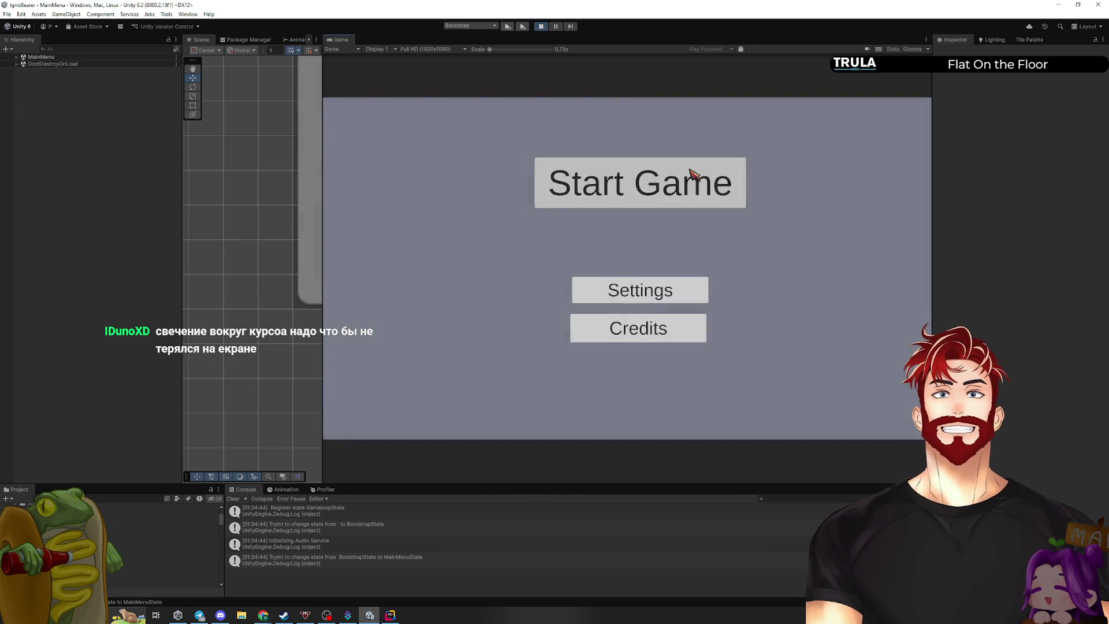
pyautogui.click(695, 174)
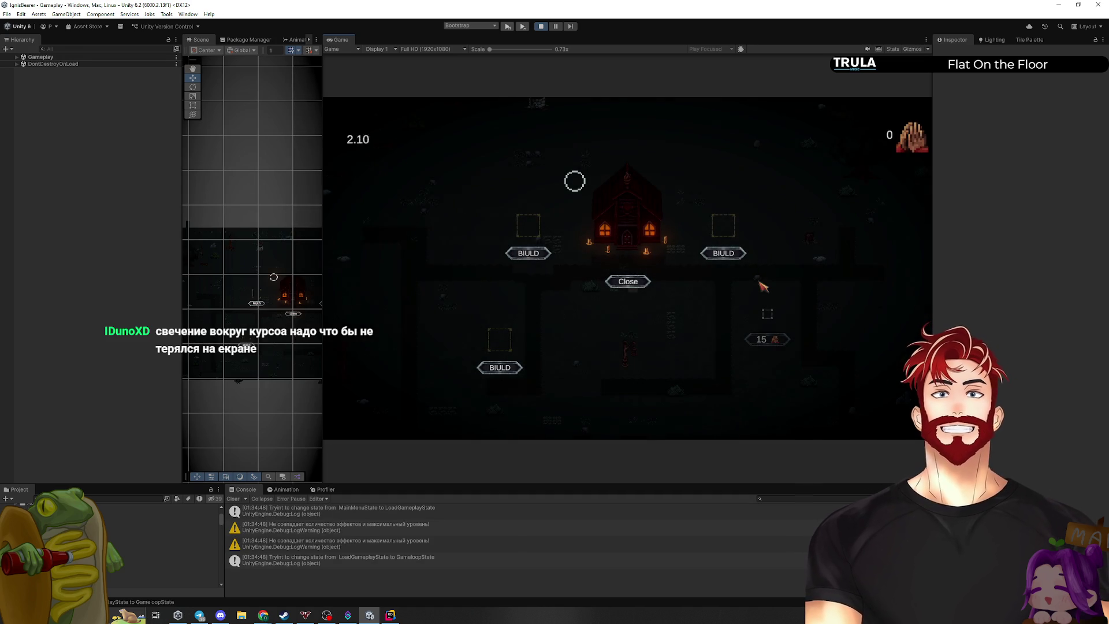
# Build a House on the left slot, buy one unit, then switch back to Rider
pyautogui.click(529, 255)
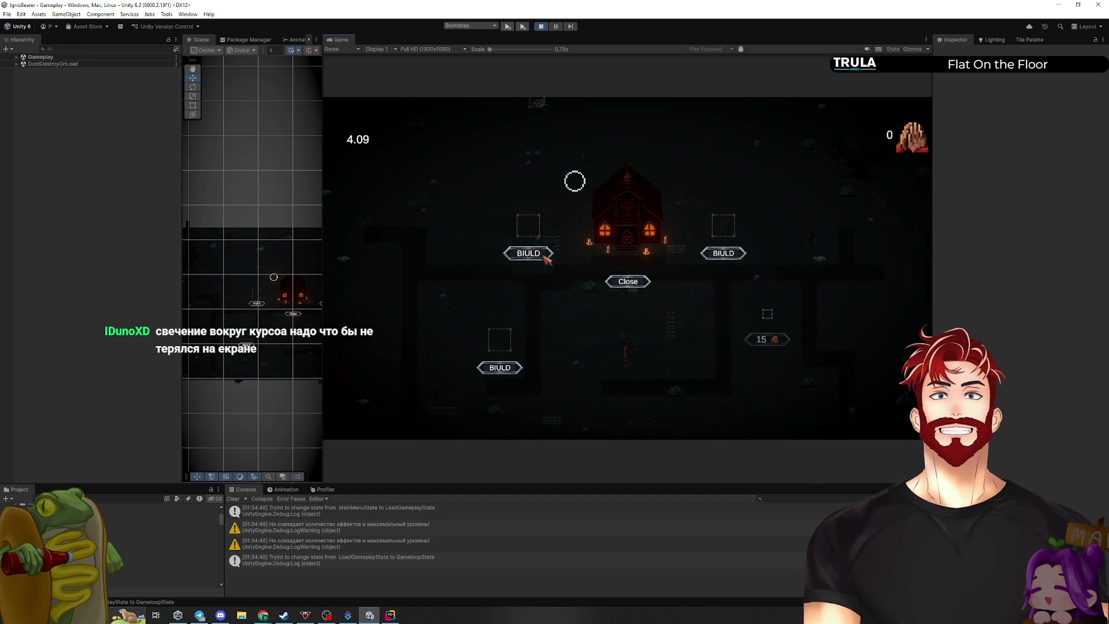
pyautogui.click(508, 217)
pyautogui.click(530, 255)
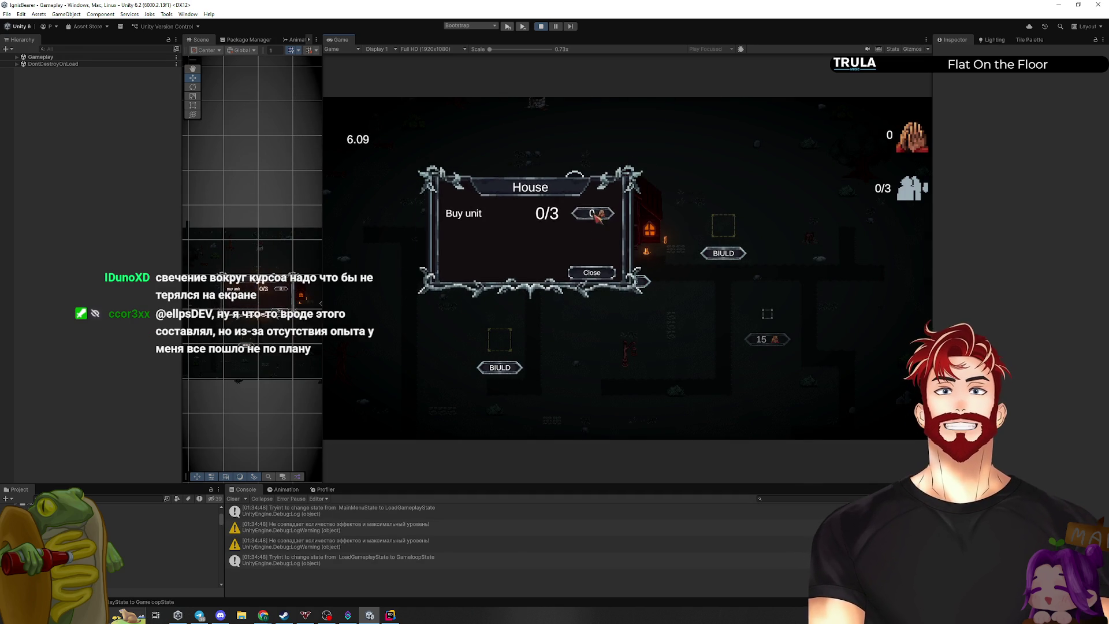
pyautogui.click(590, 215)
pyautogui.click(589, 274)
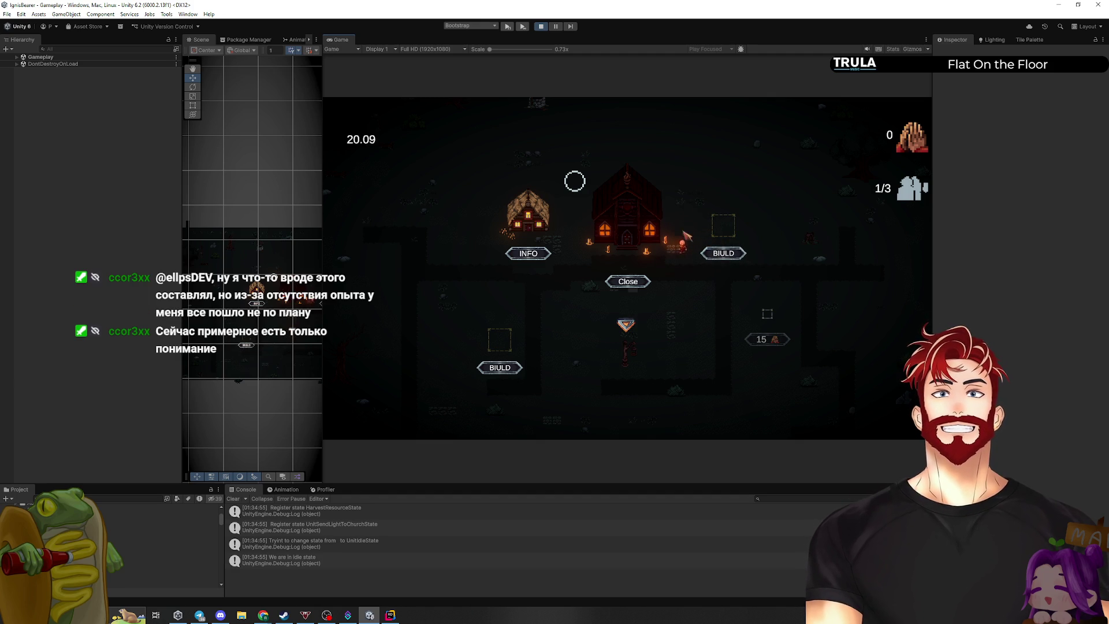
pyautogui.click(390, 616)
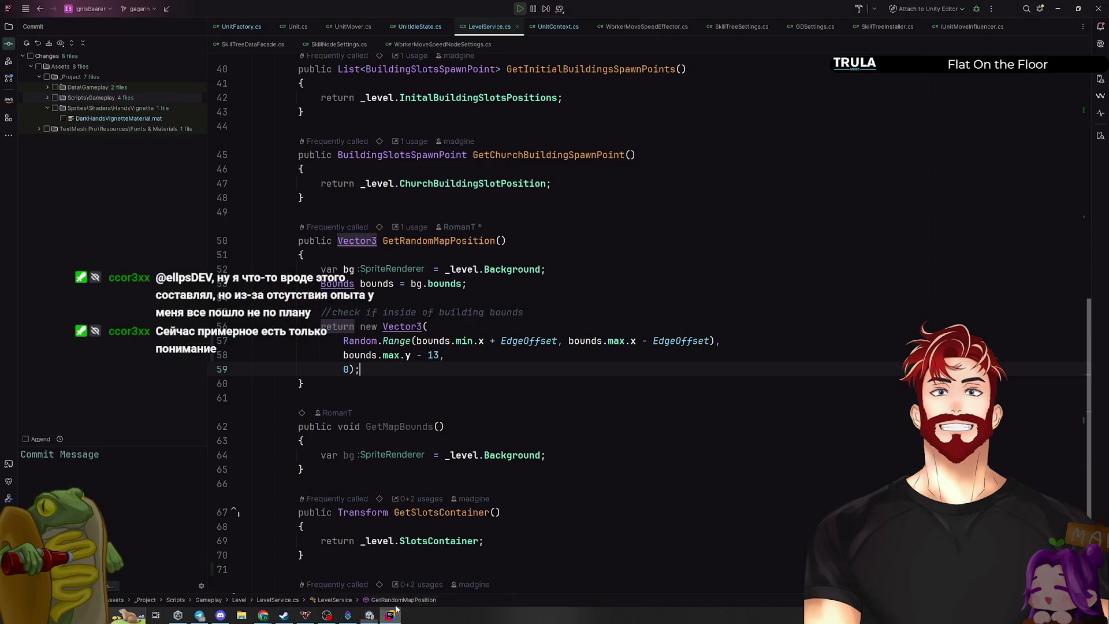
# Change the y offset on line 58 from 13 to 10 and go back to Unity
pyautogui.click(439, 355)
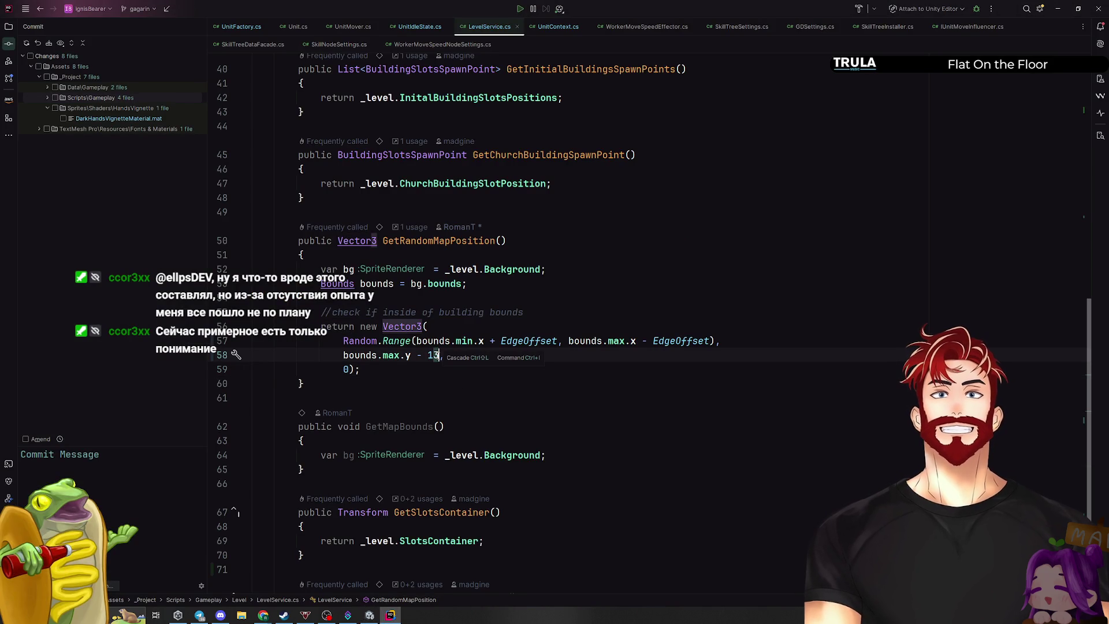
pyautogui.press('BackSpace')
pyautogui.write('0')
pyautogui.hotkey('alt', 'Tab')
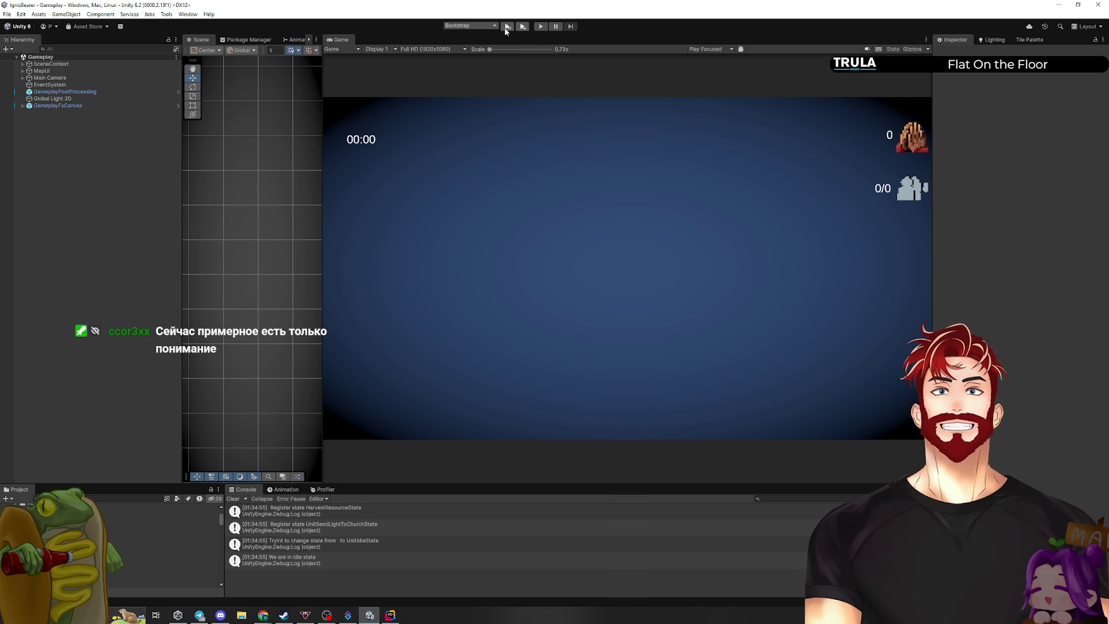
# Playtest a new game: build a House on the left plot, buy one unit, return to Rider
pyautogui.click(505, 27)
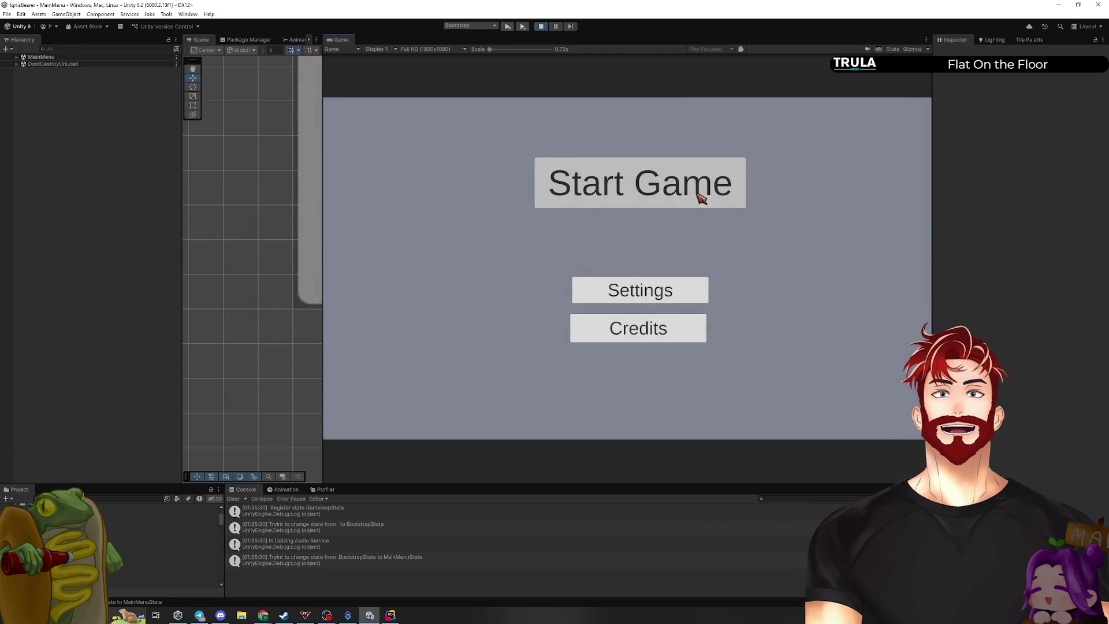
pyautogui.click(700, 189)
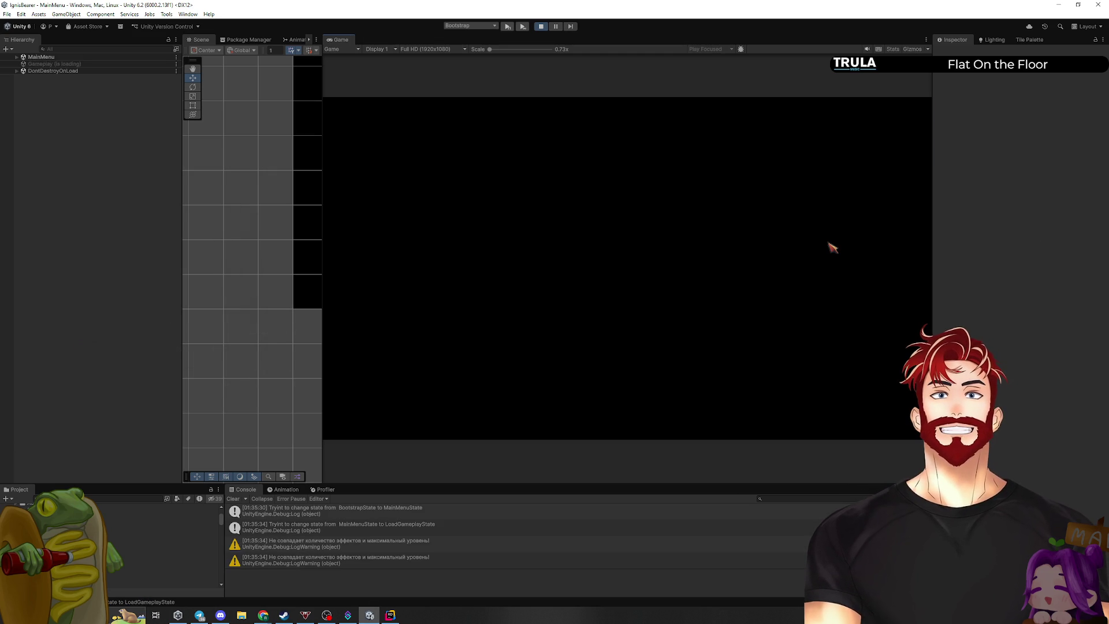
pyautogui.click(530, 254)
pyautogui.click(581, 208)
pyautogui.click(548, 254)
pyautogui.click(598, 212)
pyautogui.click(597, 277)
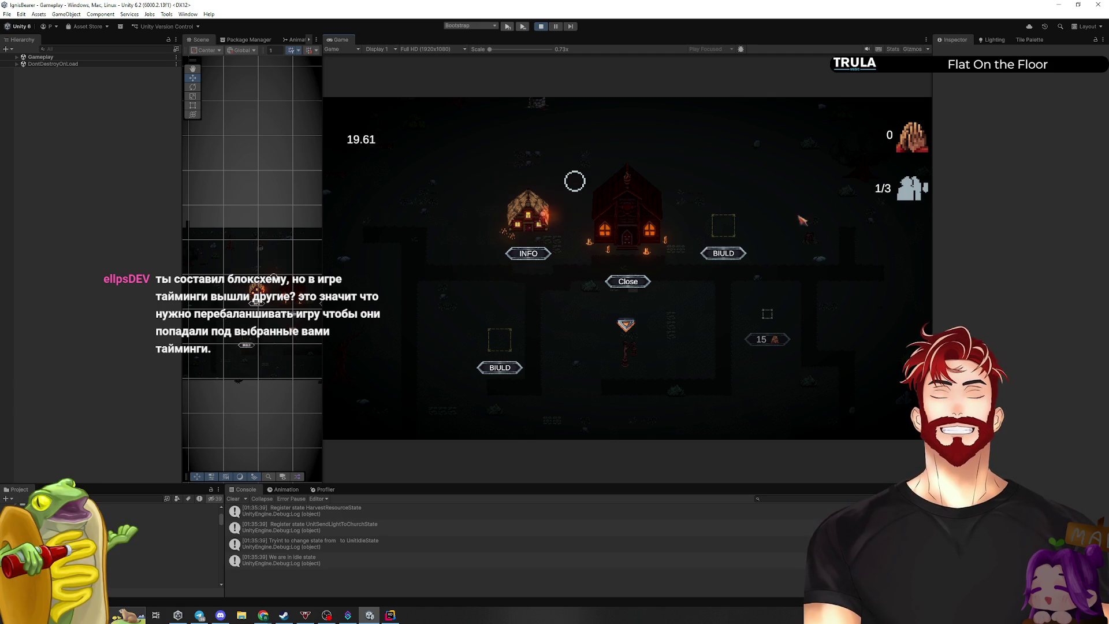
pyautogui.hotkey('alt', 'Tab')
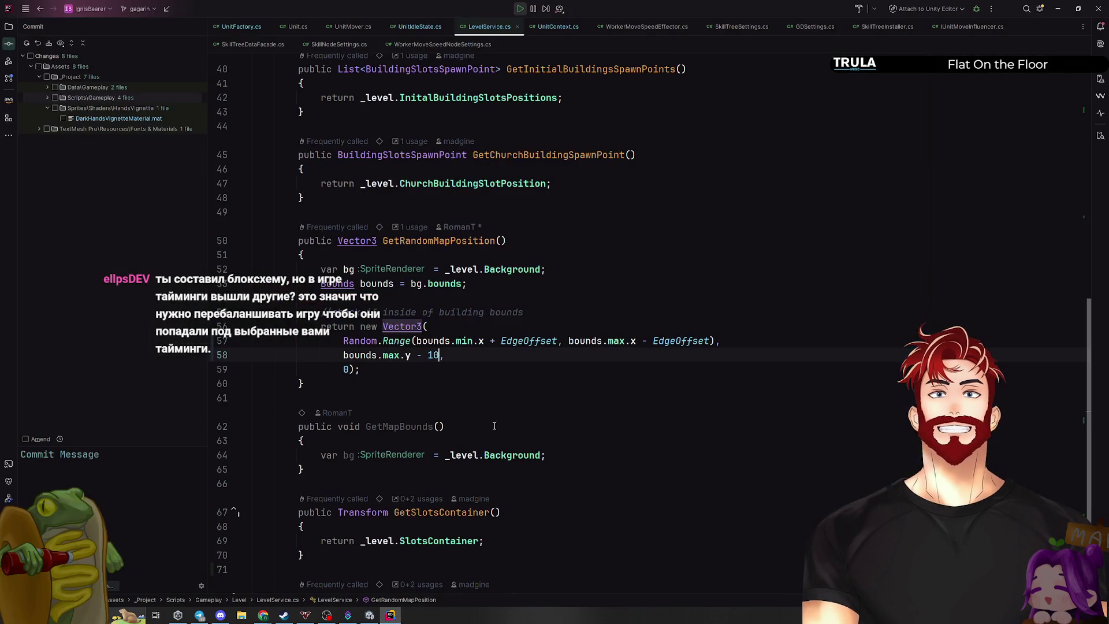
# Rewrite y as Random.Range(bounds.min.y + EdgeOffset, bounds.max.y - 10)
pyautogui.press('BackSpace')
pyautogui.write('3)')
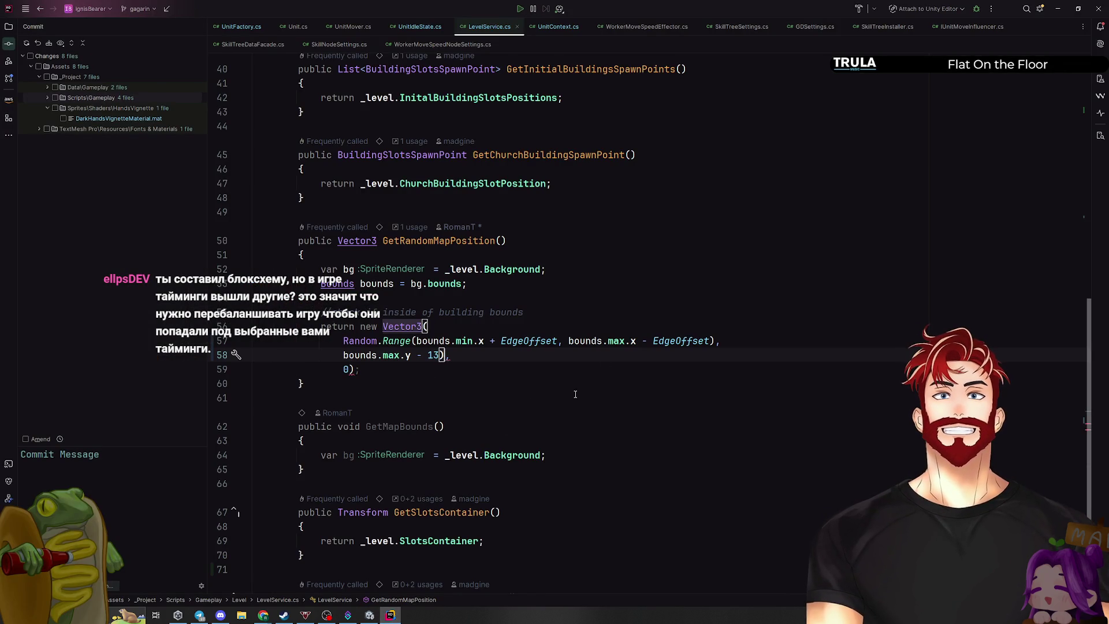
pyautogui.press('Tab')
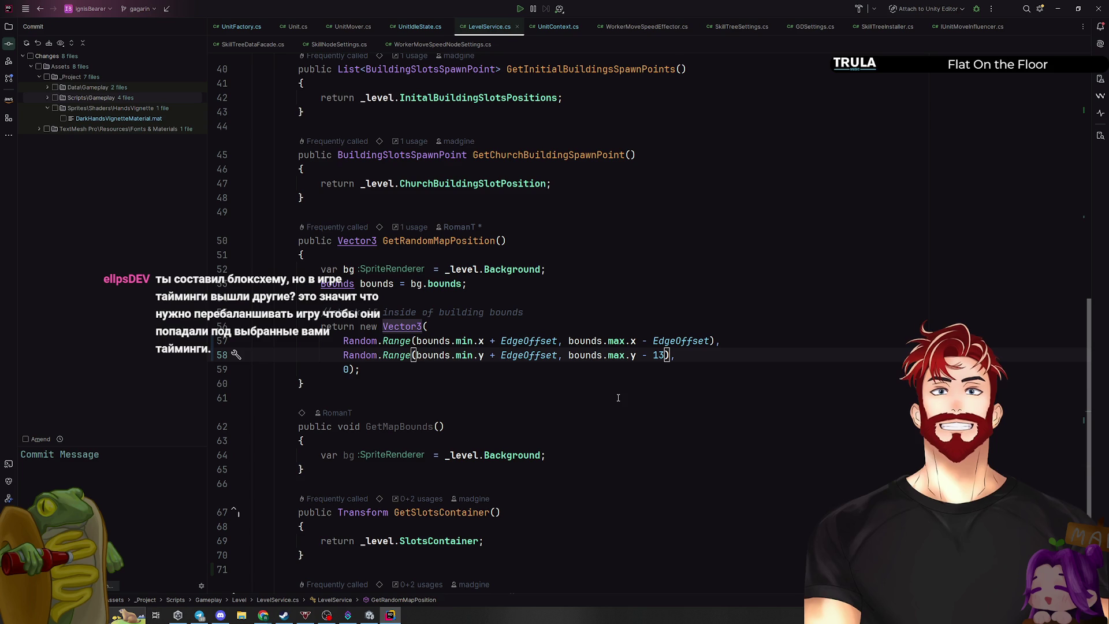
pyautogui.click(618, 399)
pyautogui.click(664, 355)
pyautogui.press('BackSpace')
pyautogui.write('0')
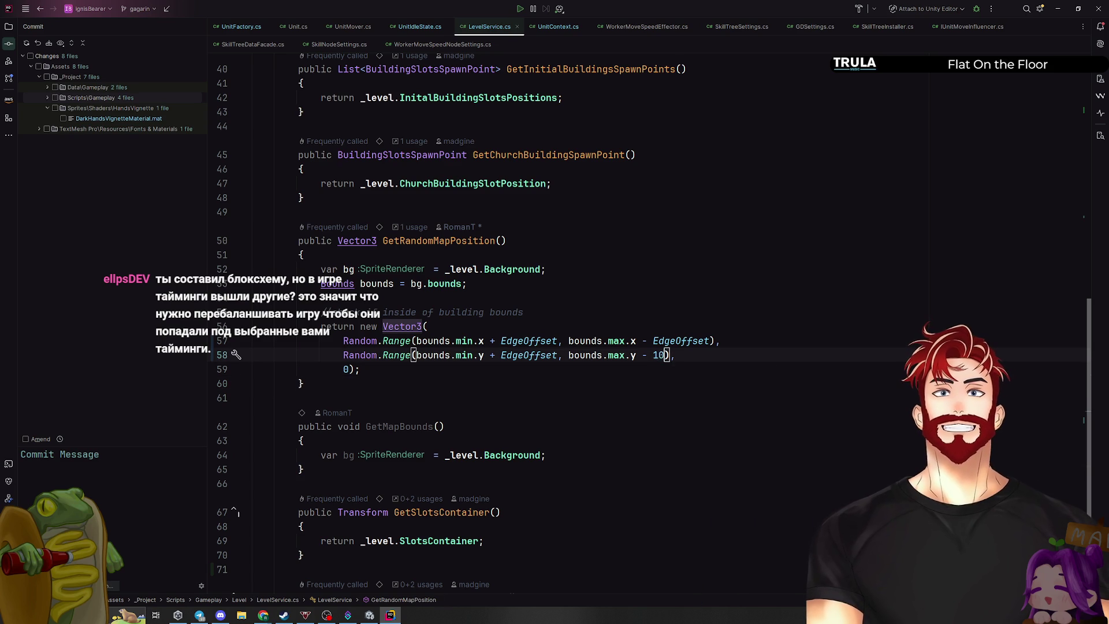
# Extract the 10 into a local variable named topEdgeOffset
pyautogui.doubleClick(659, 355)
pyautogui.hotkey('ctrl', 'alt', 'v')
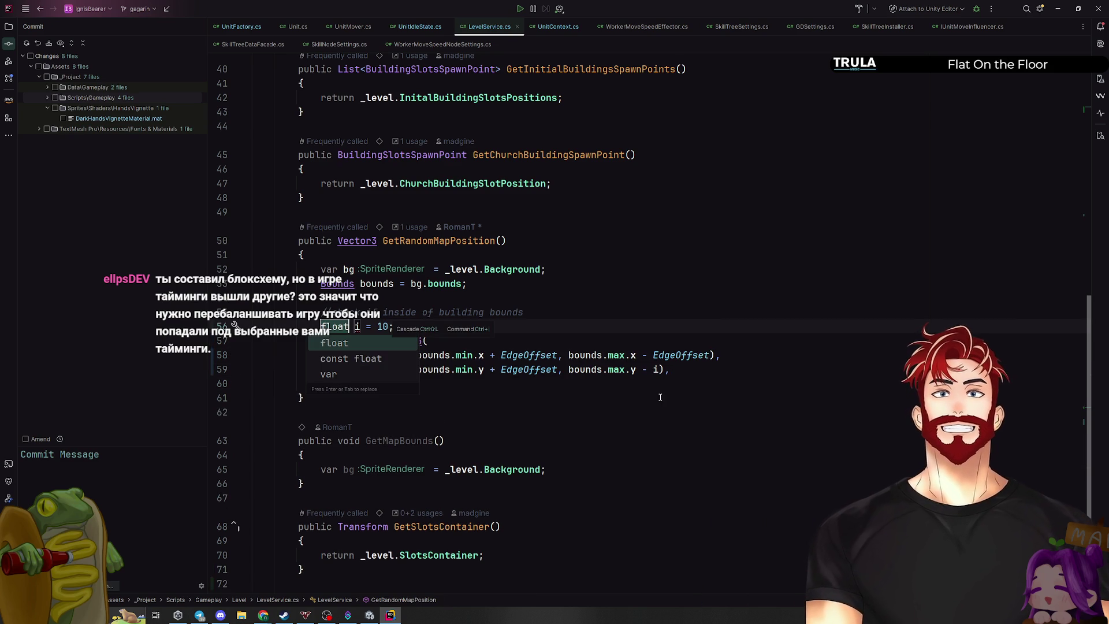
pyautogui.write('top')
pyautogui.press('Return')
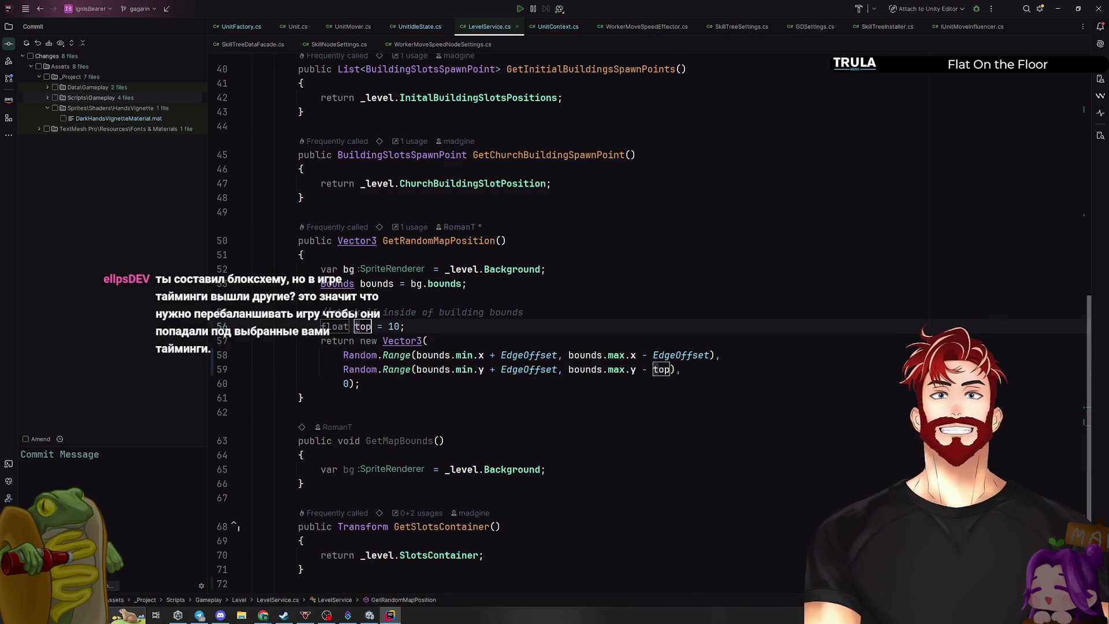
pyautogui.write('Edge')
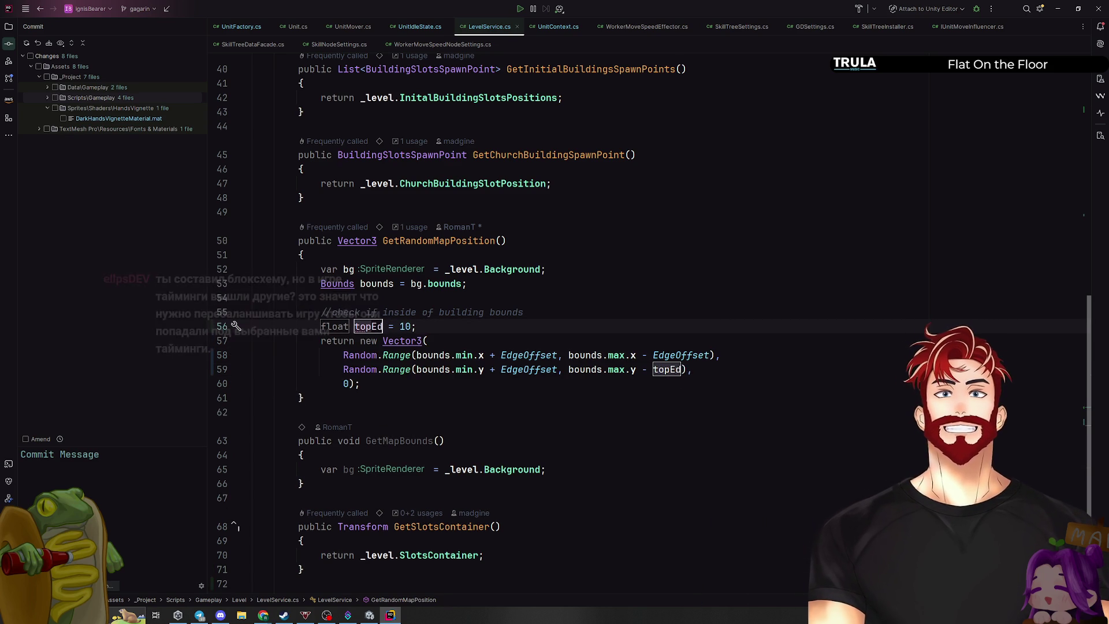
pyautogui.write('Offset')
pyautogui.press('Return')
# Start the Introduce Field refactoring on topEdgeOffset
pyautogui.hotkey('alt', 'Return')
pyautogui.press('Down')
pyautogui.press('Down')
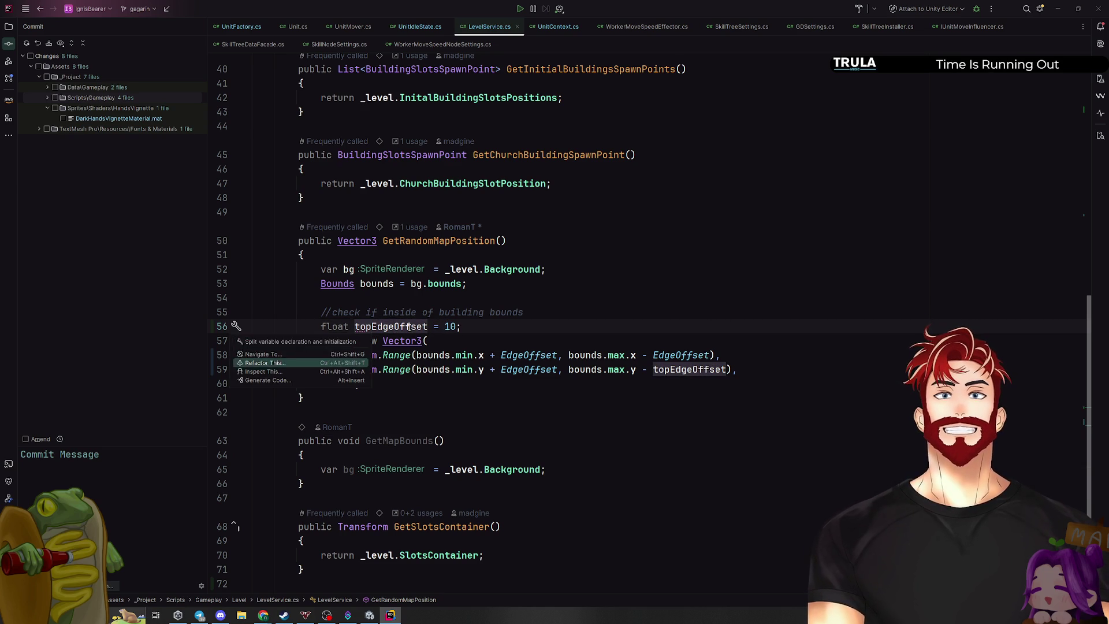
pyautogui.press('Return')
pyautogui.press('Down')
pyautogui.press('Down')
pyautogui.press('Return')
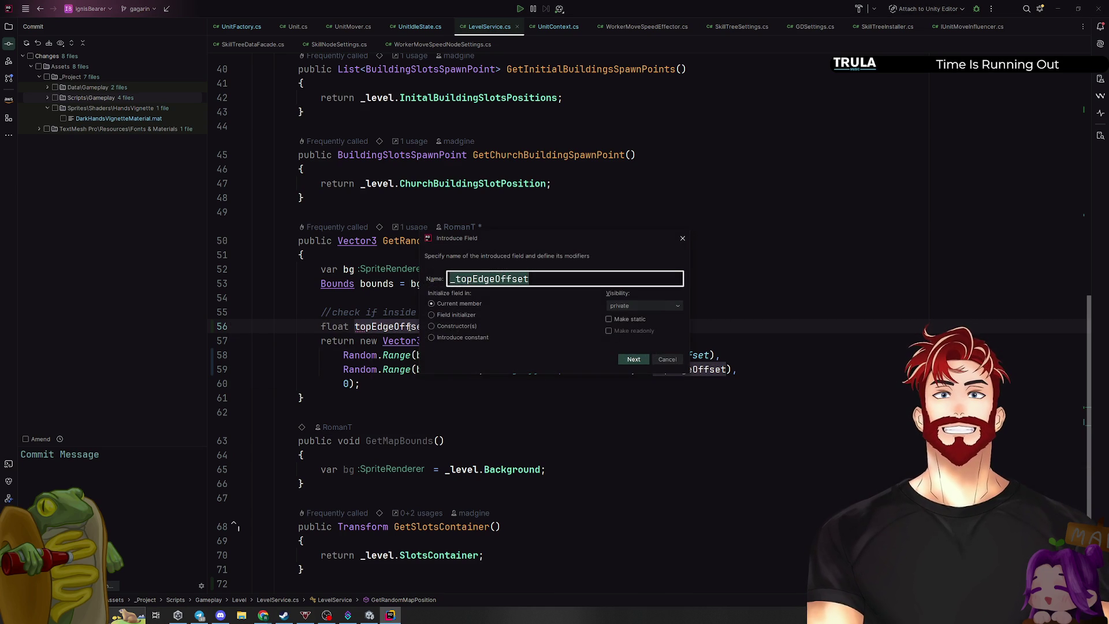
# Turn topEdgeOffset into the class constant TopEdgeOffset and minimize Rider to show Unity
pyautogui.click(460, 337)
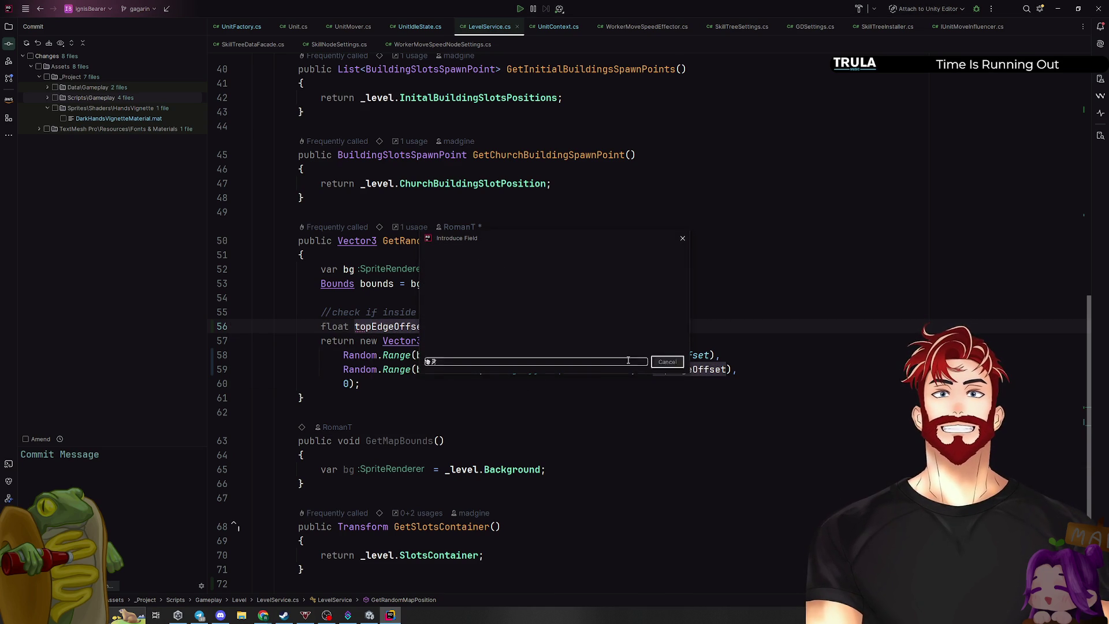
pyautogui.click(634, 359)
pyautogui.click(678, 252)
pyautogui.click(1063, 14)
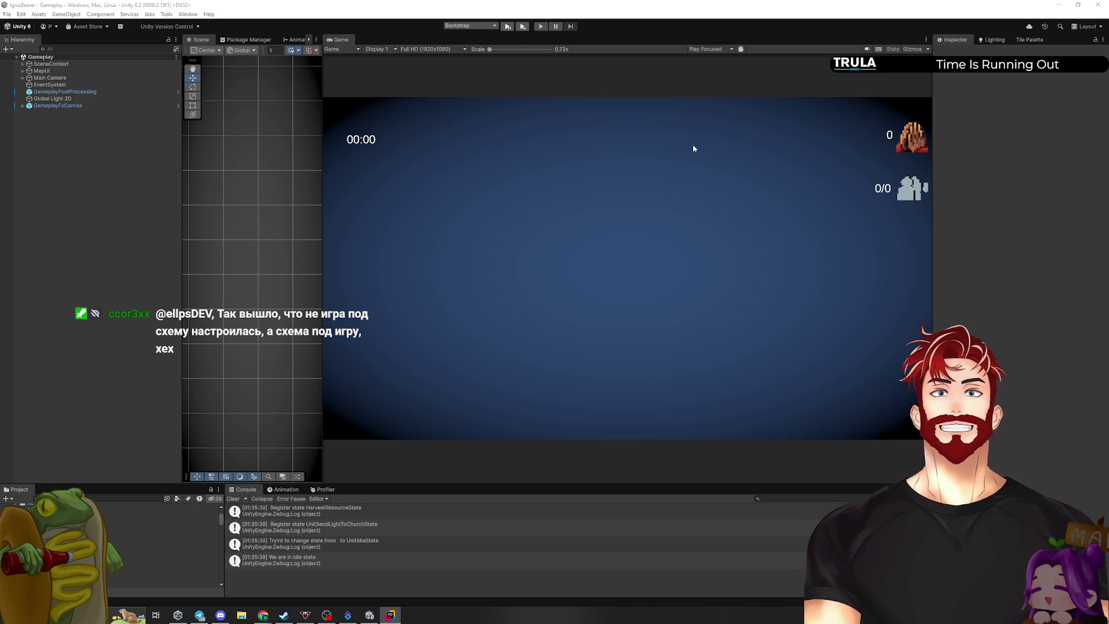
# Play a new game, build a House on the left plot, buy one unit, expand Gameplay
pyautogui.click(509, 27)
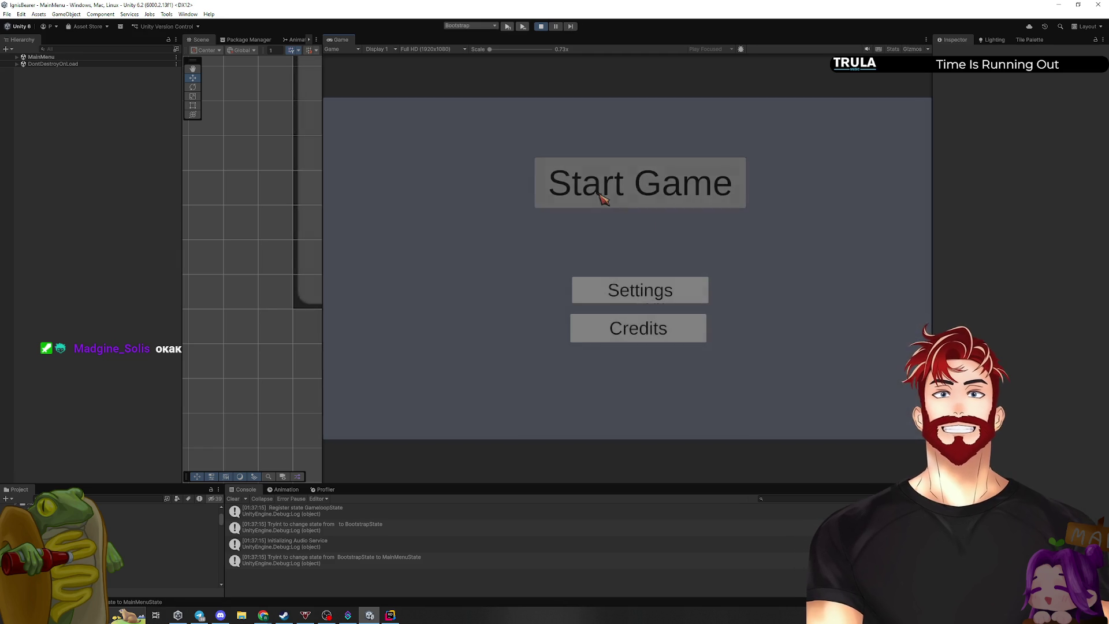
pyautogui.click(601, 198)
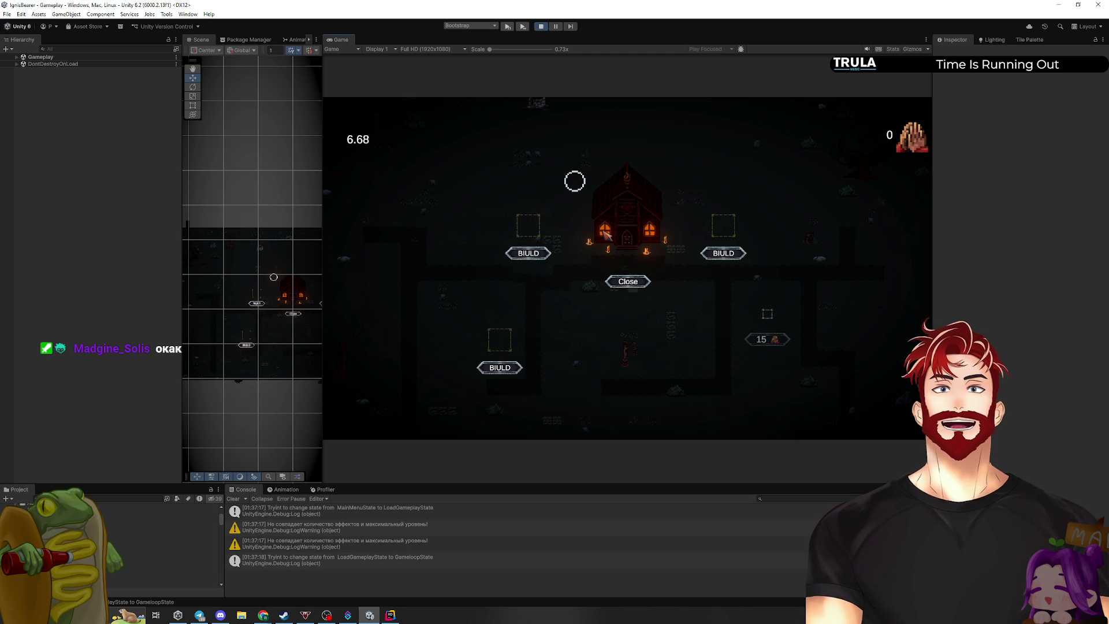
pyautogui.click(528, 253)
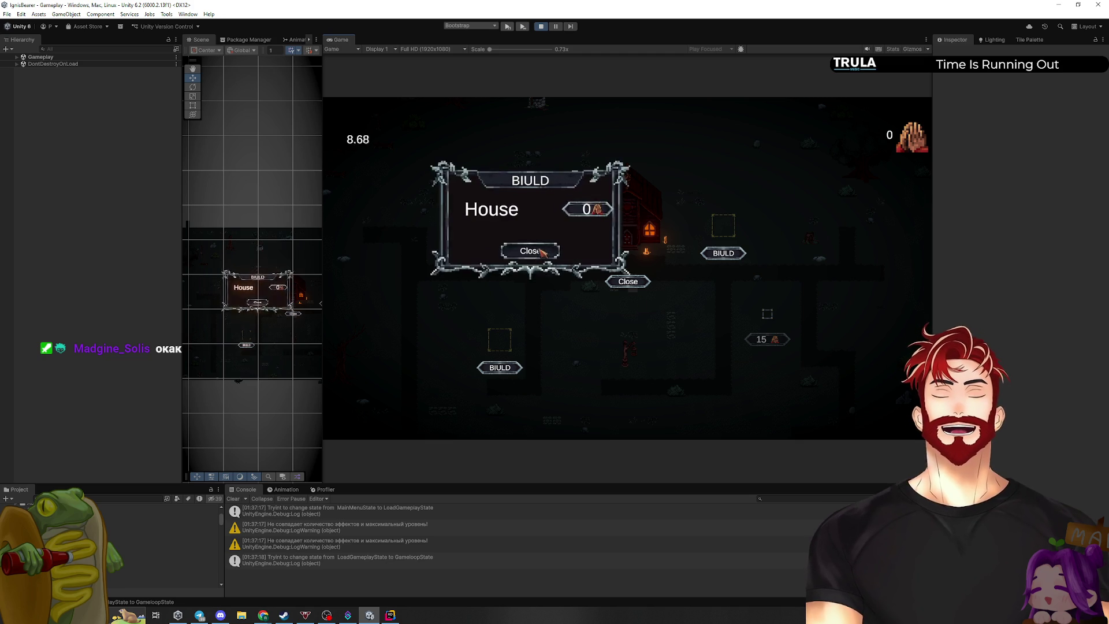
pyautogui.click(580, 212)
pyautogui.click(528, 253)
pyautogui.click(598, 211)
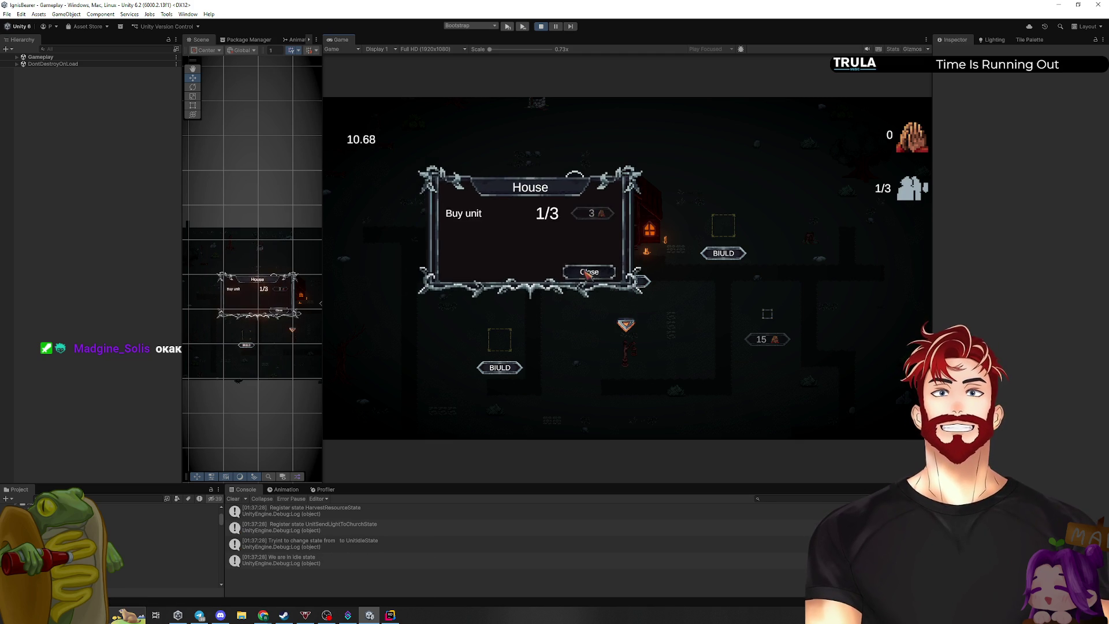
pyautogui.click(595, 275)
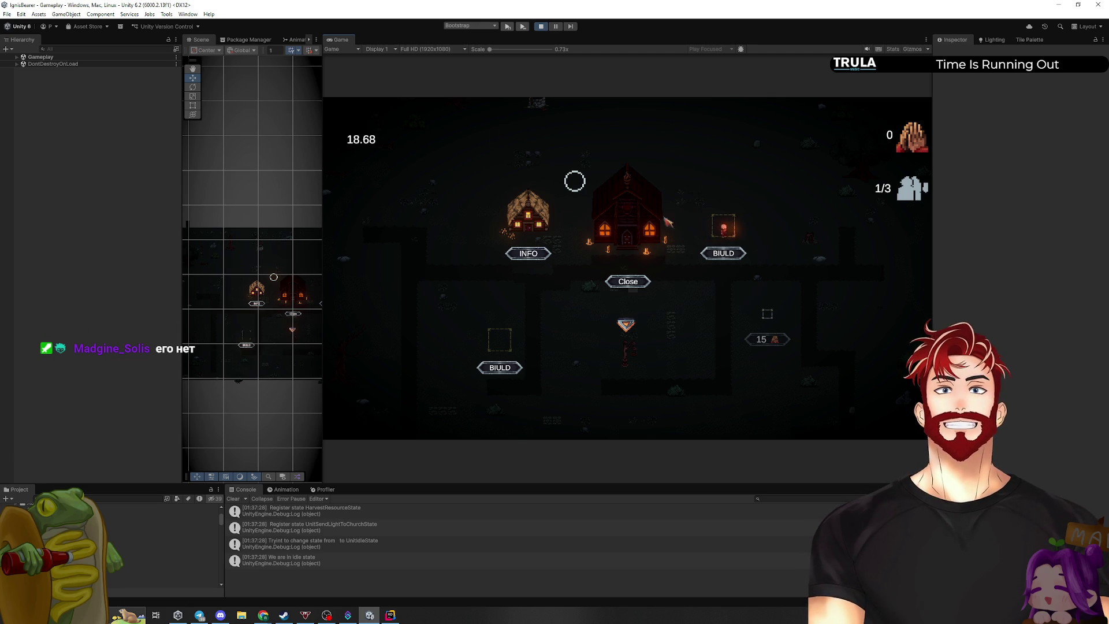
pyautogui.click(17, 58)
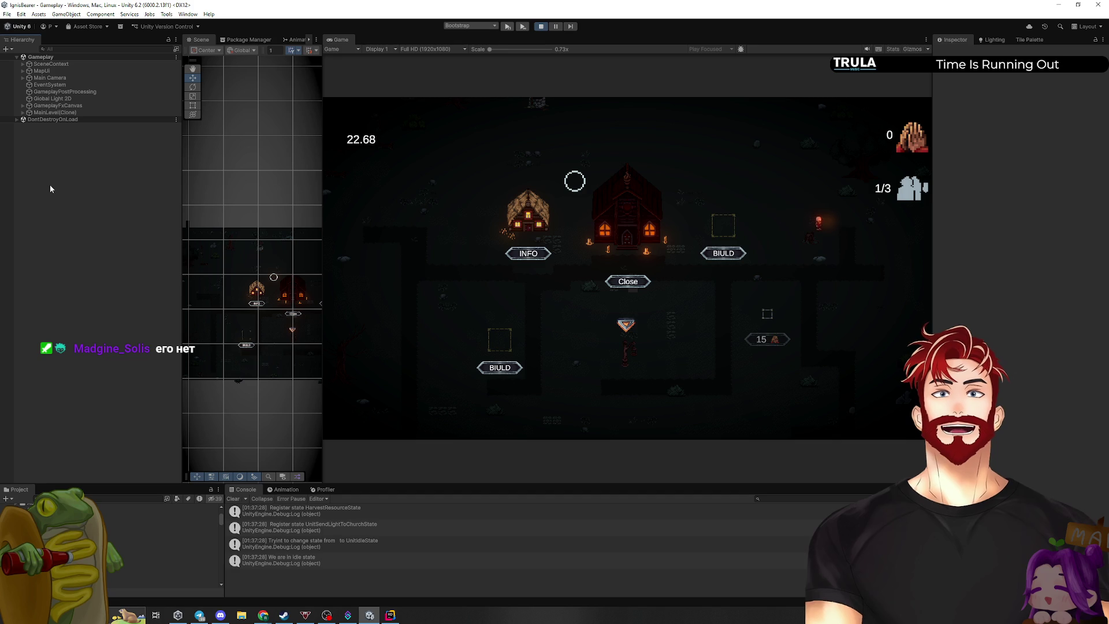
# Expand and collapse GameplayFxCanvas and SceneContext in the Hierarchy, then exit Play mode
pyautogui.click(27, 106)
pyautogui.click(22, 106)
pyautogui.click(23, 106)
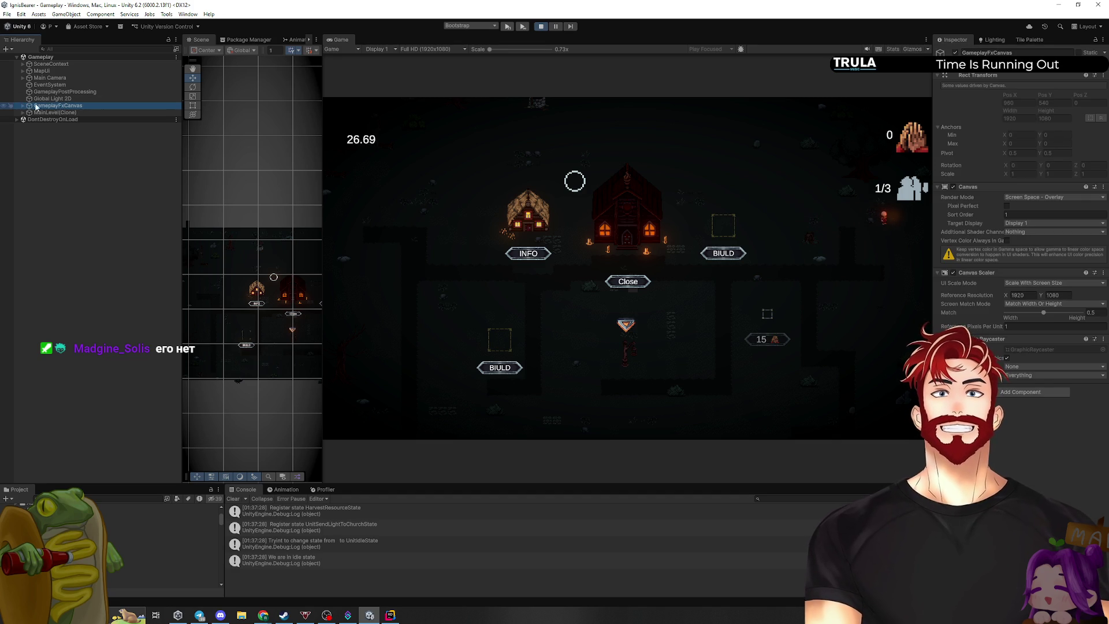
pyautogui.click(23, 65)
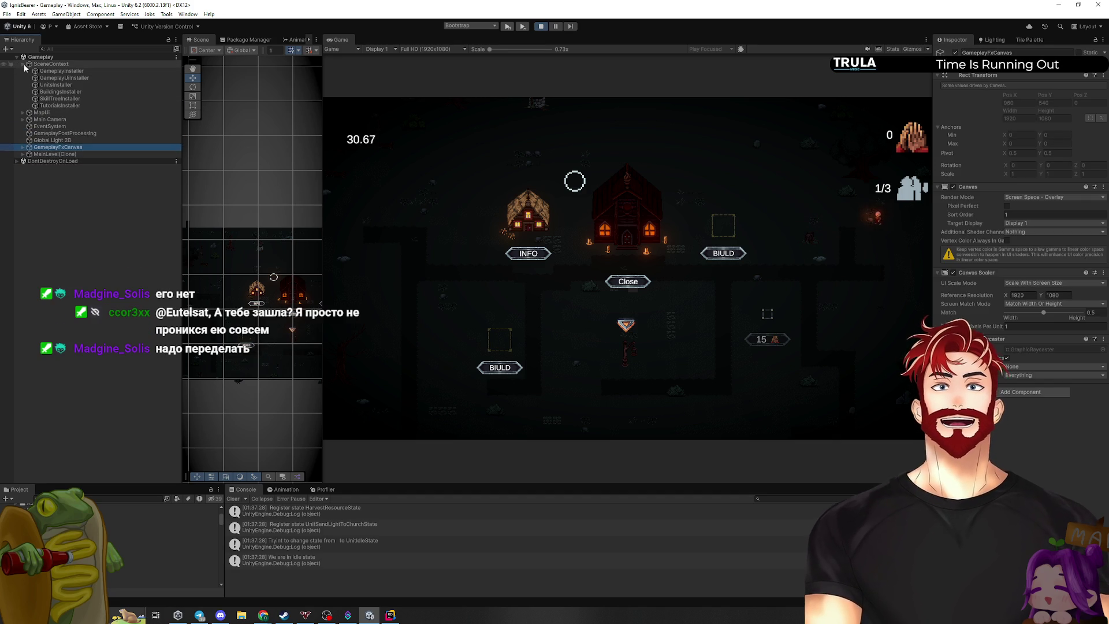
pyautogui.click(23, 65)
pyautogui.click(540, 26)
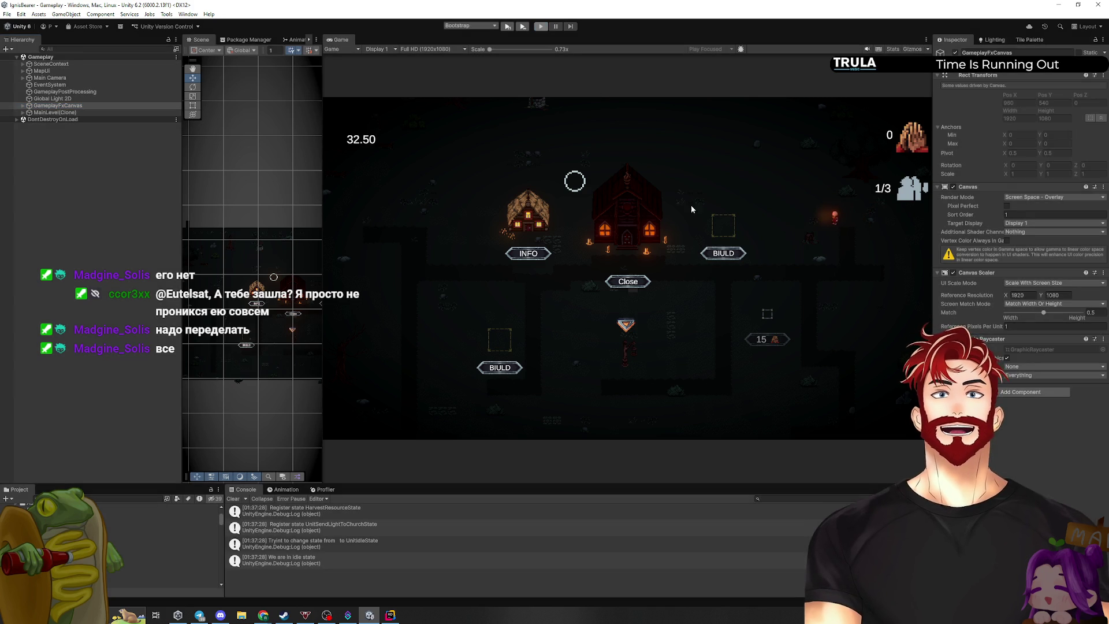